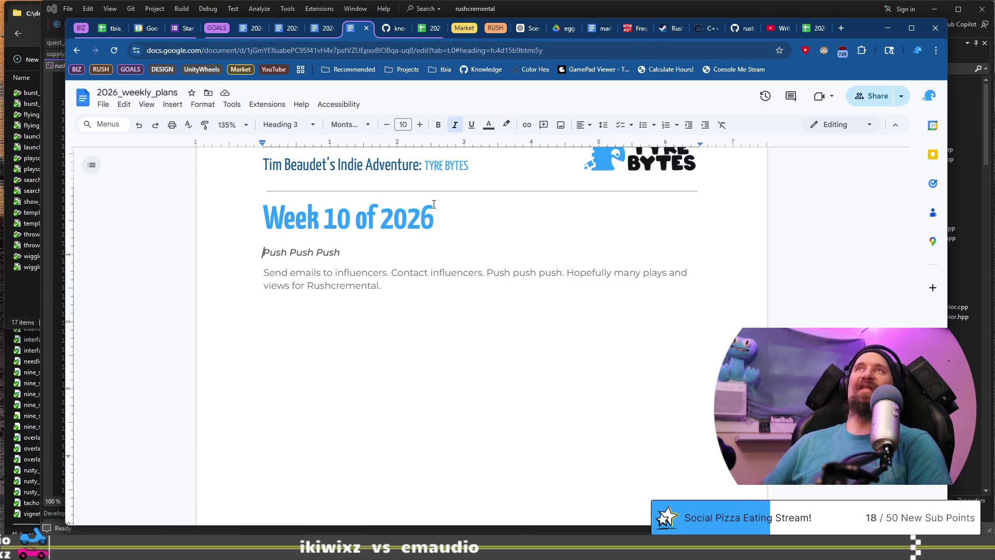
Step: Place the caret in the Week 10 plan, near the 'Push Push Push' subheading and plan paragraph
key(shift+End)
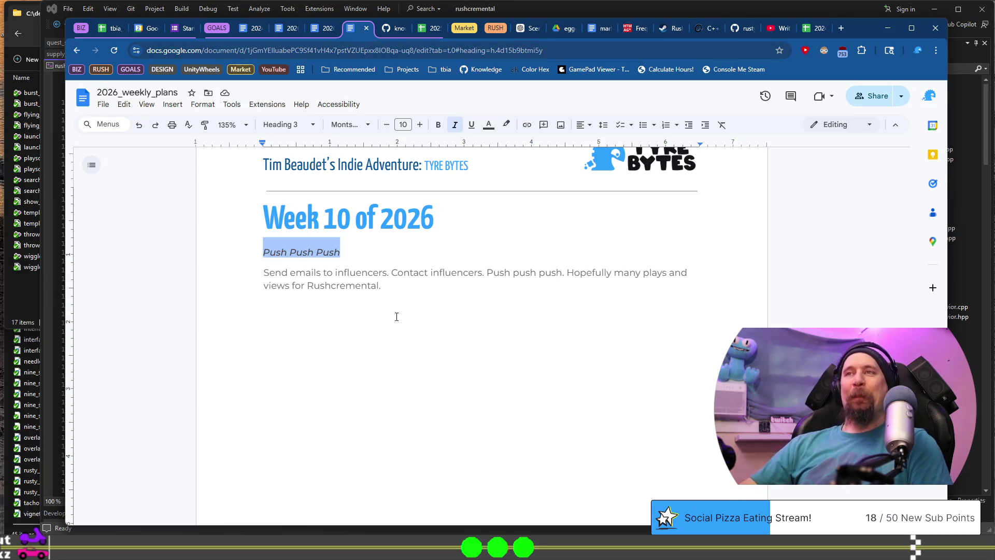
click(420, 277)
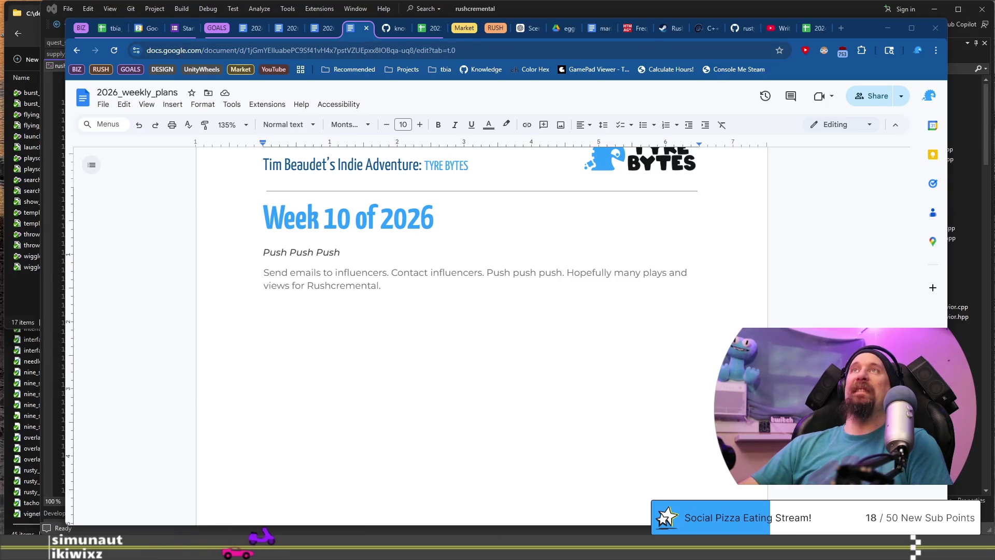
click(458, 255)
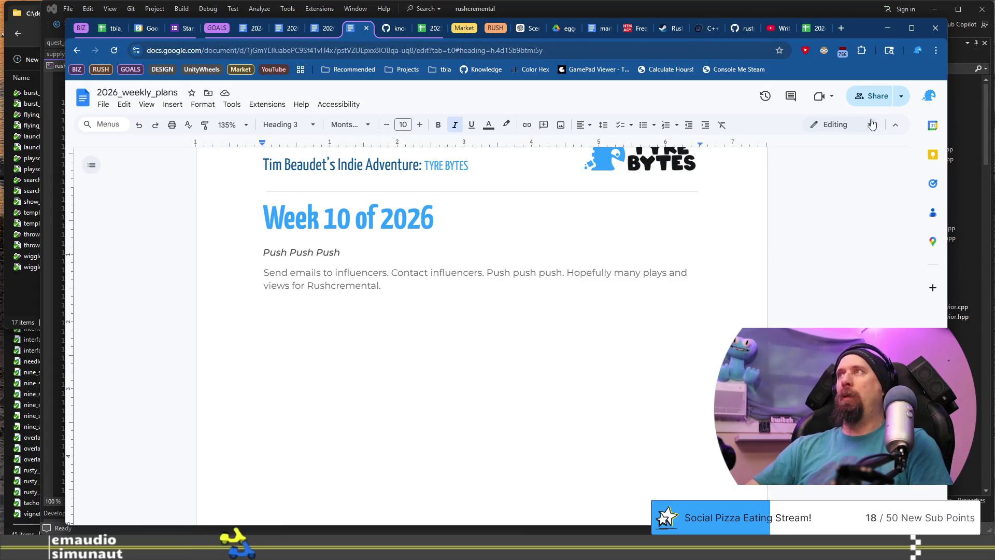
drag(863, 30, 835, 25)
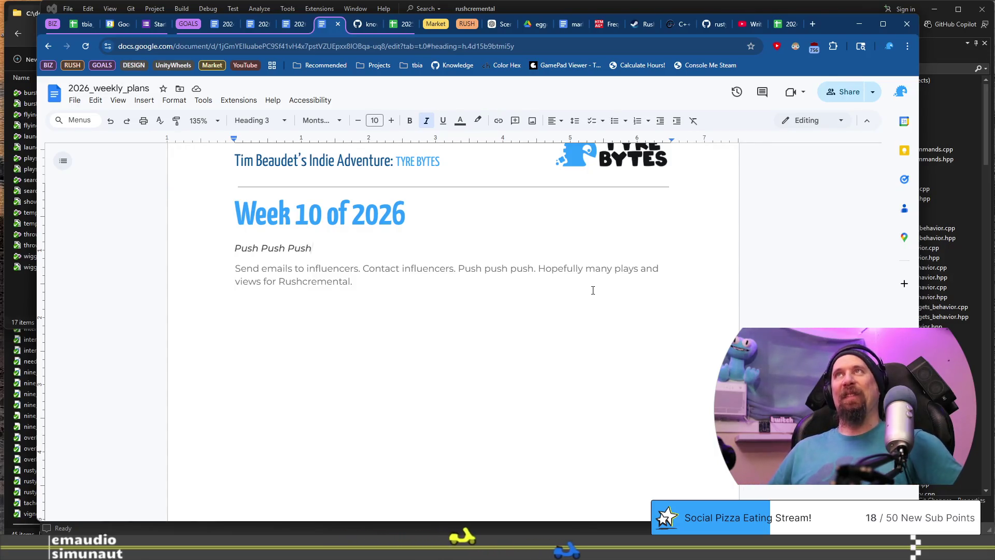
click(445, 282)
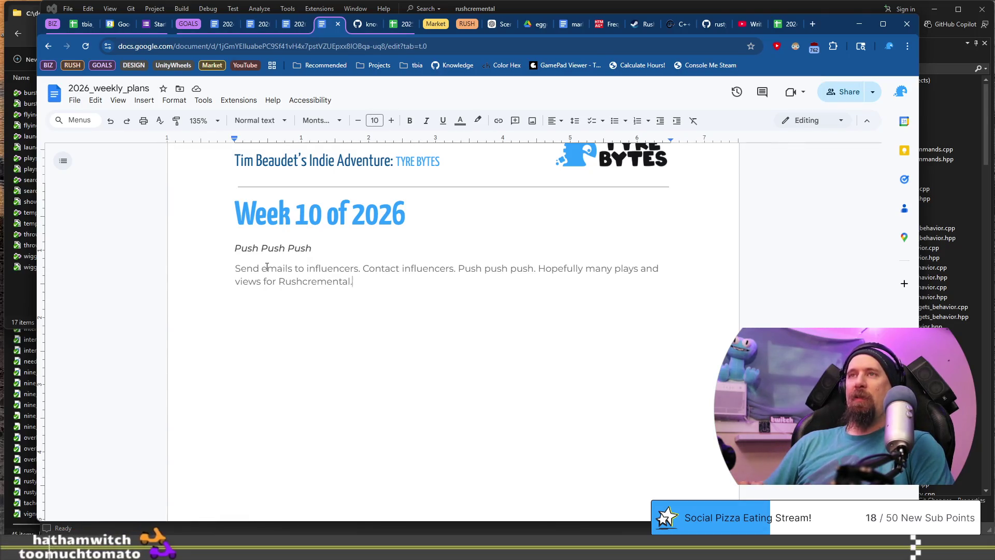
Step: Replace the 'Push Push Push' subheading with 'Stuff... Do the Stuff'
key(Up)
key(Up)
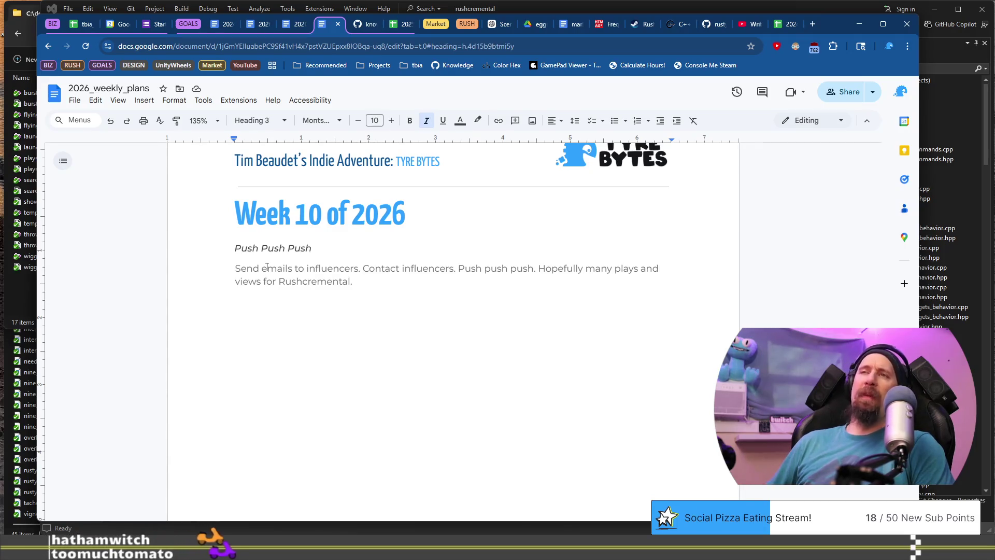
key(shift+Home)
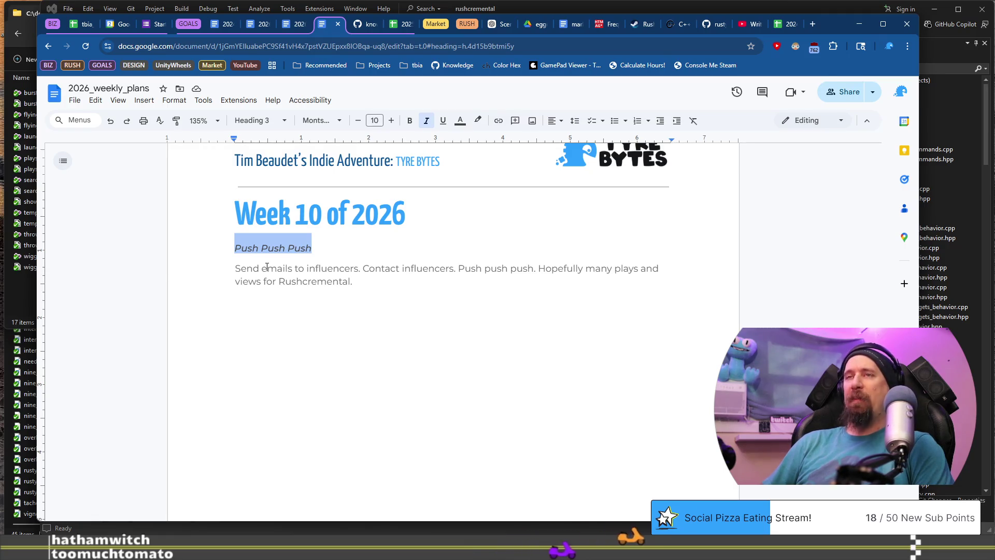
key(BackSpace)
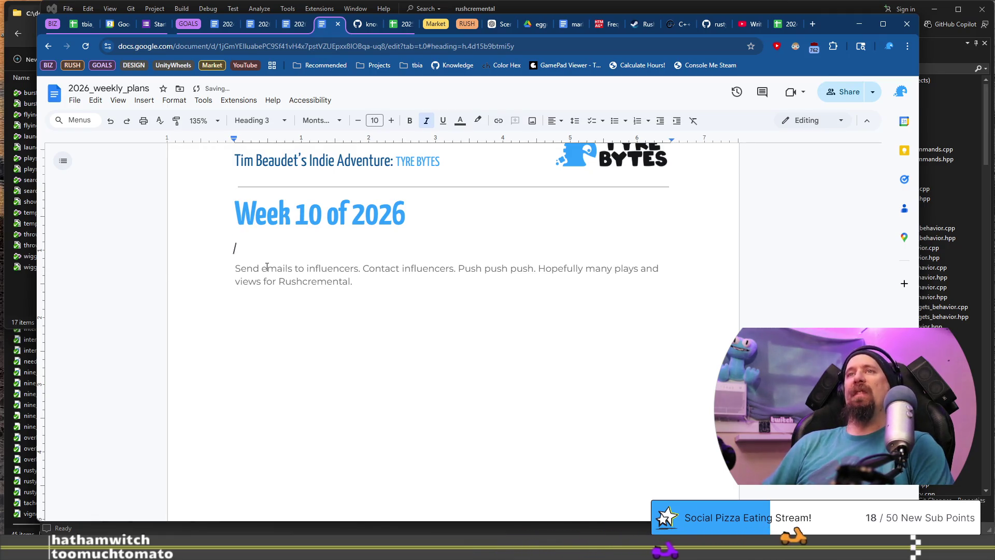
text(Stuff... Do t)
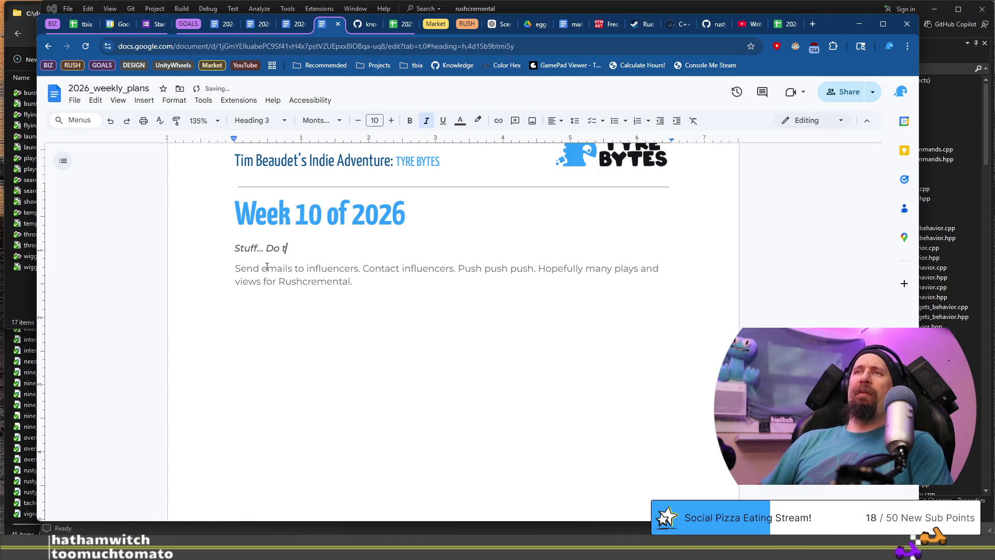
text(he Stuff)
Step: Select the entire plan paragraph below the new subheading for replacement
key(Down)
key(Down)
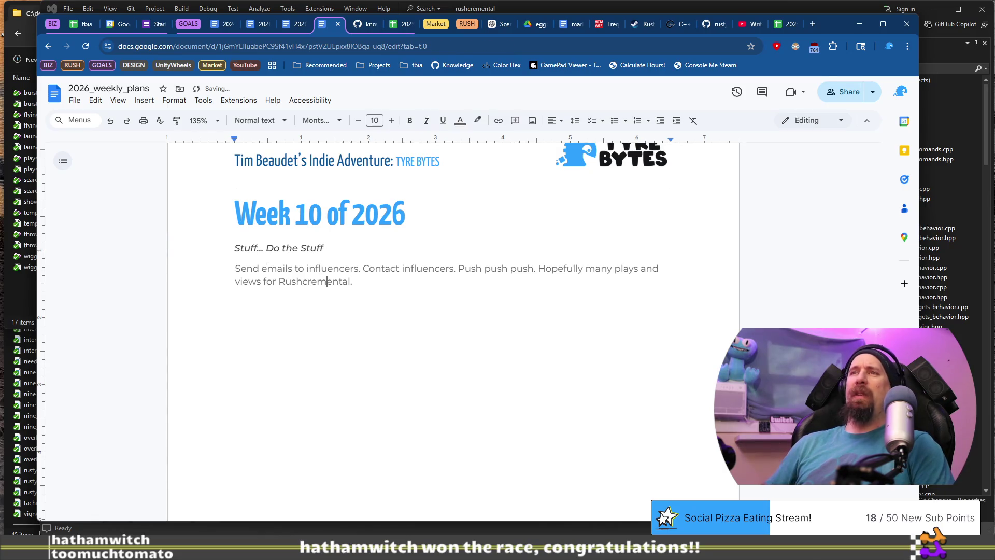
key(shift+Home)
key(shift+Up)
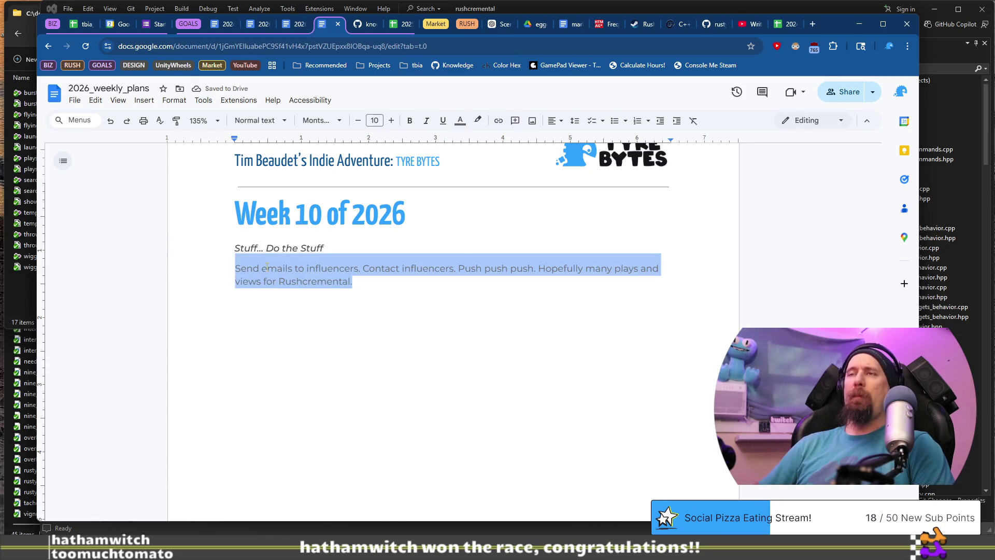
Step: Replace the influencer-outreach paragraph with 'Good luck. Stay on track. Make Rushcremental better.'
text(Good luck. Stay on track. Make Rushcremental better.)
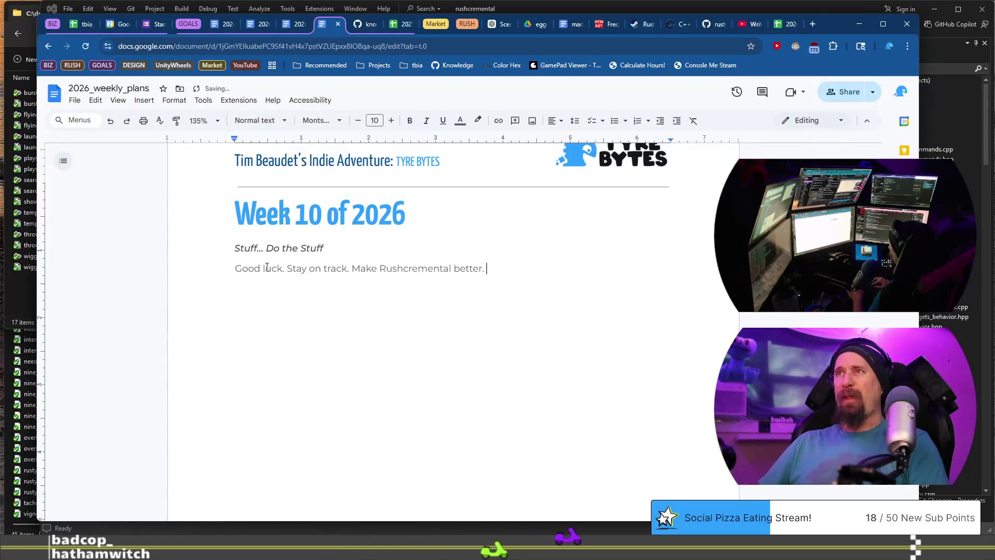
Step: Add a paragraph: a weekly goal post is hard to set; direction is a rough pass of the game
key(Return)
text(It is very hard t)
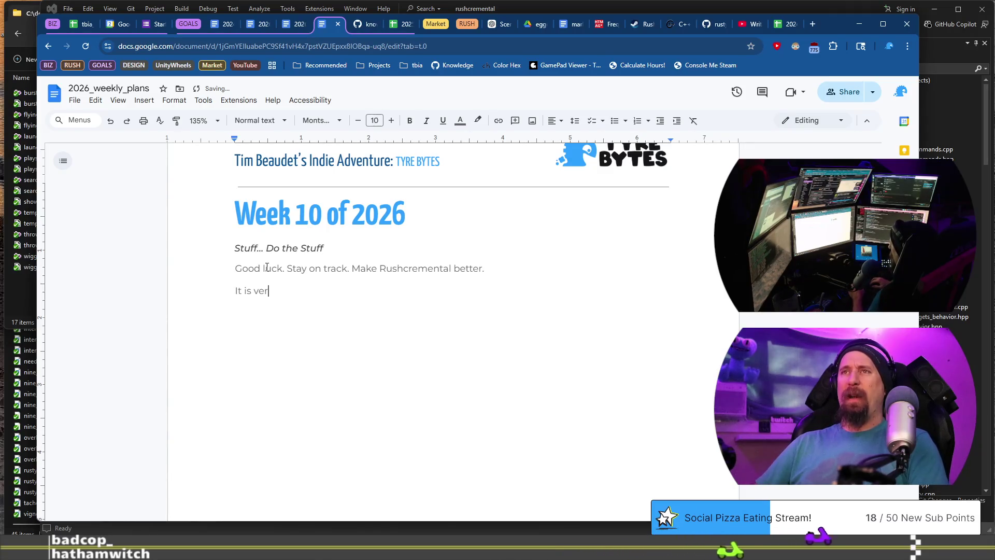
text(o co)
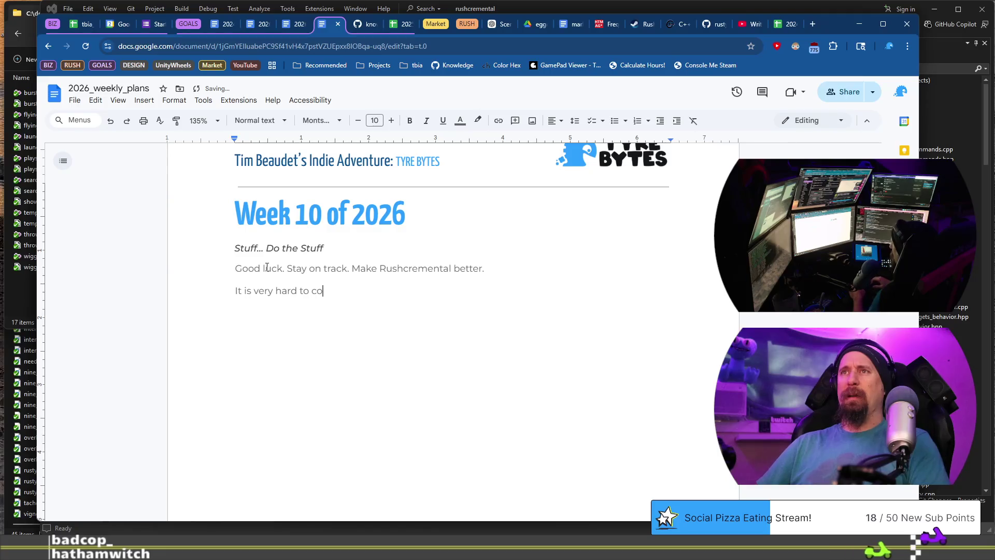
text(me up with a reasonable)
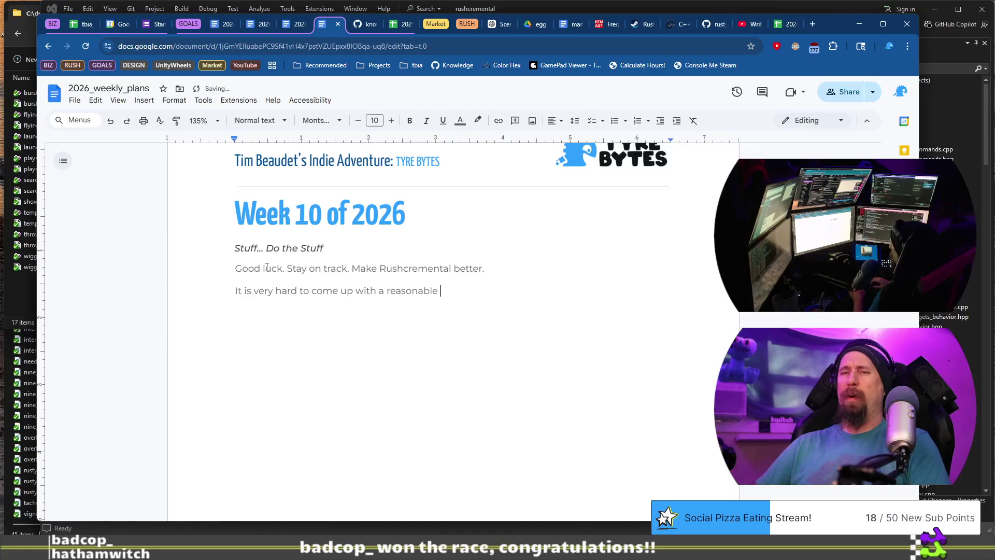
text( of )
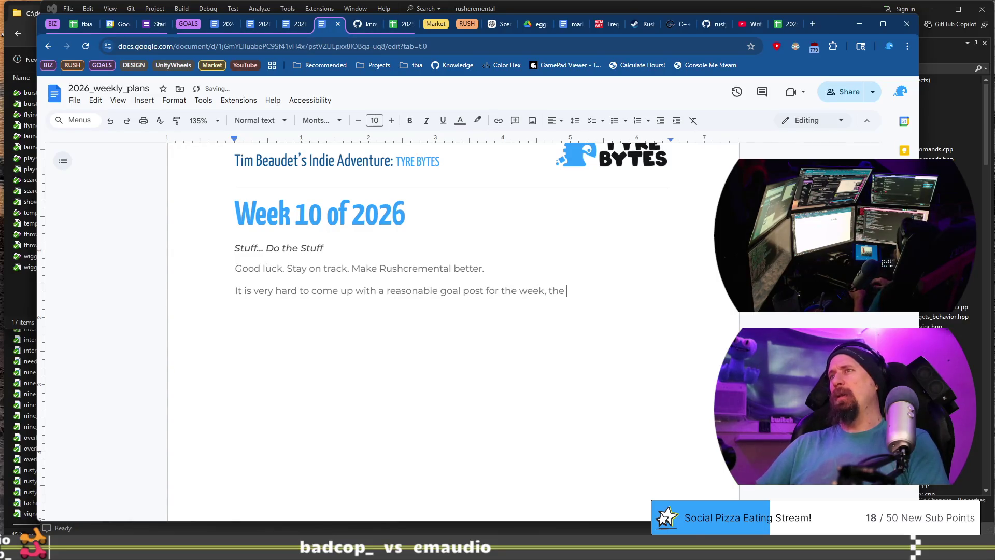
text(ral)
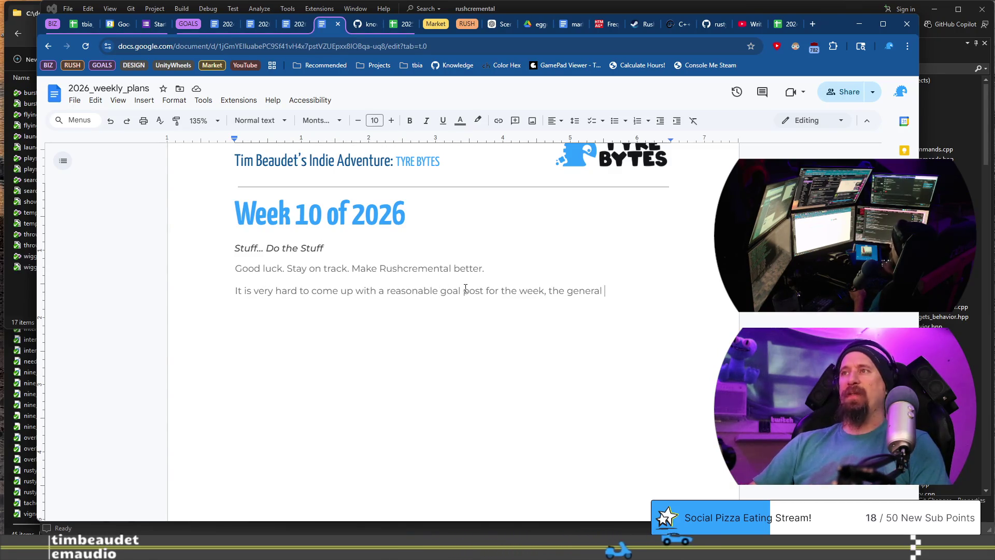
text(direction it)
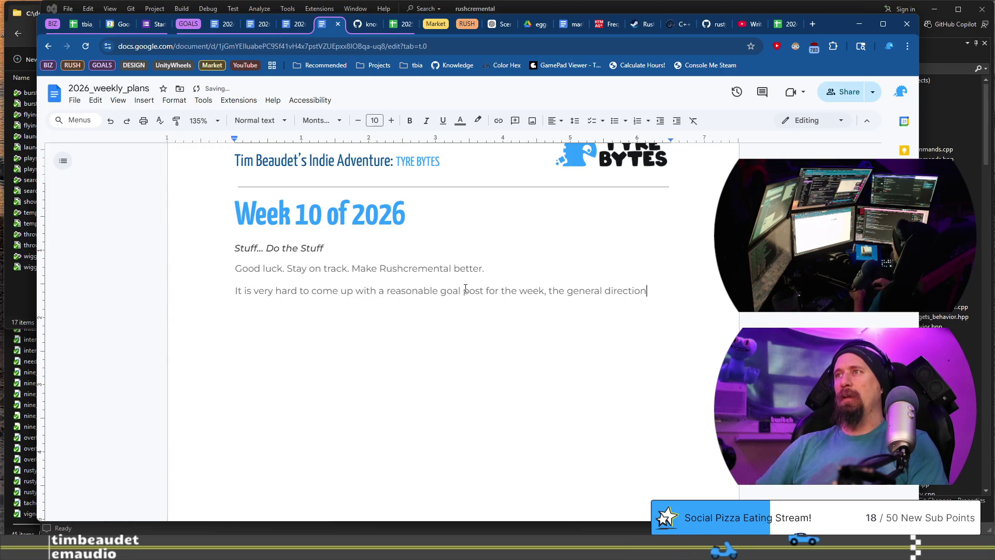
key(BackSpace)
text(s to )
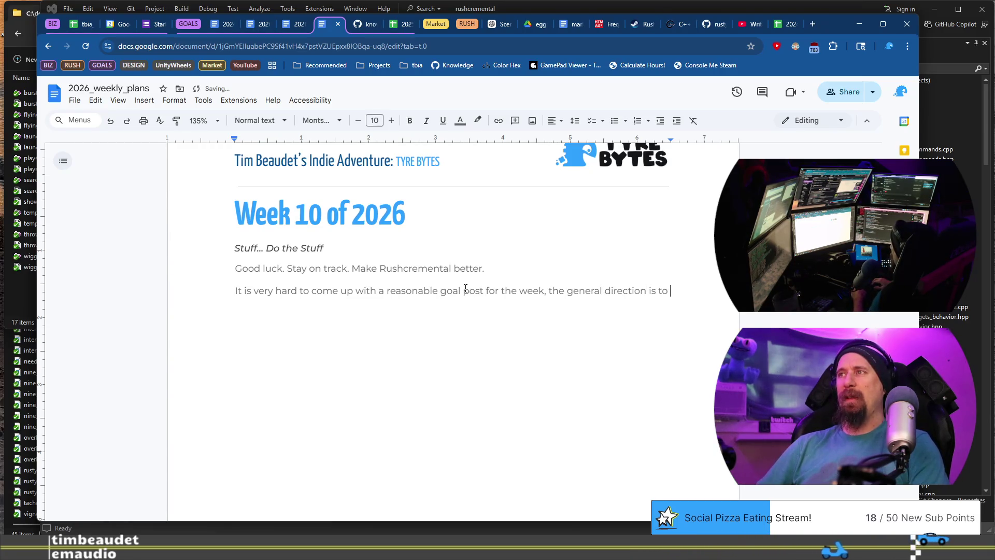
text(ard)
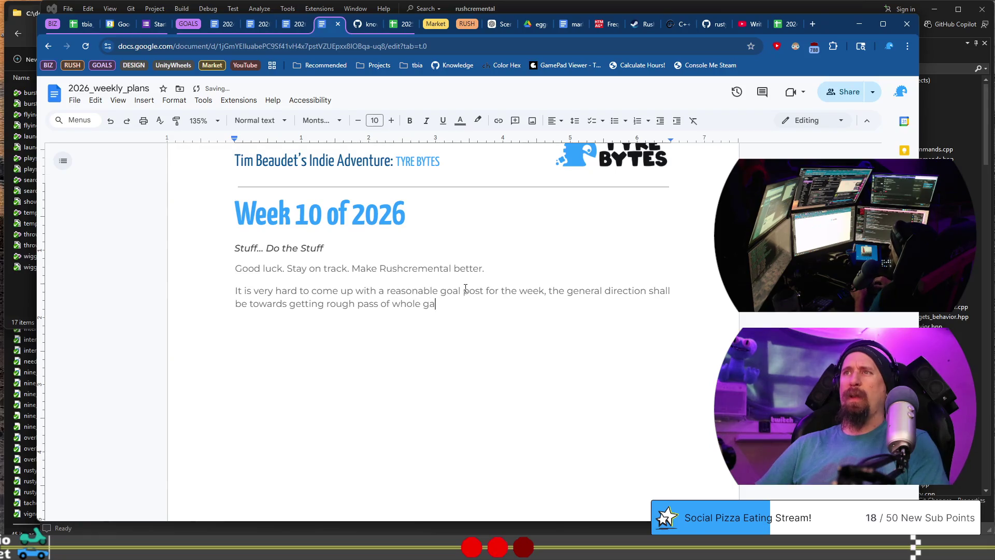
text(gres)
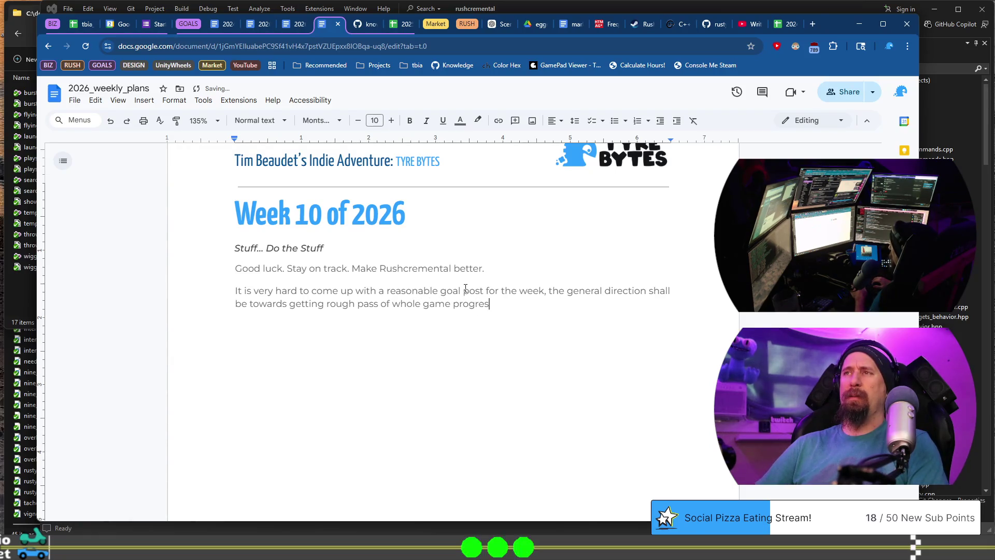
text(sion finished, b)
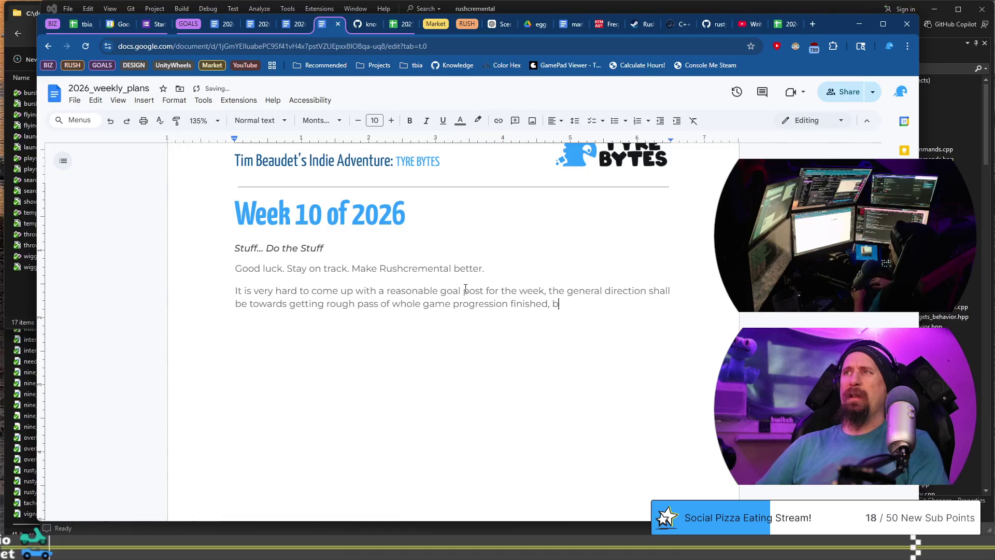
Step: Finish the paragraph: goals can't be 'finish all the races' then 'finish quests', since systems intermingle
text(e can)
key(BackSpace)
key(BackSpace)
key(BackSpace)
text(it is as easy )
text(as “finish al)
text(l the ra)
text(ces” )
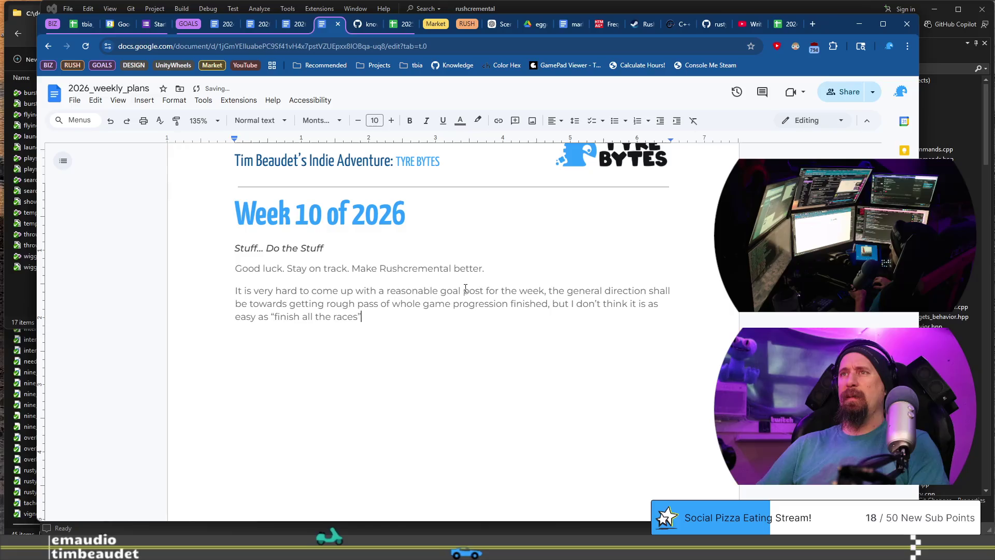
text(this week and “finish quests”)
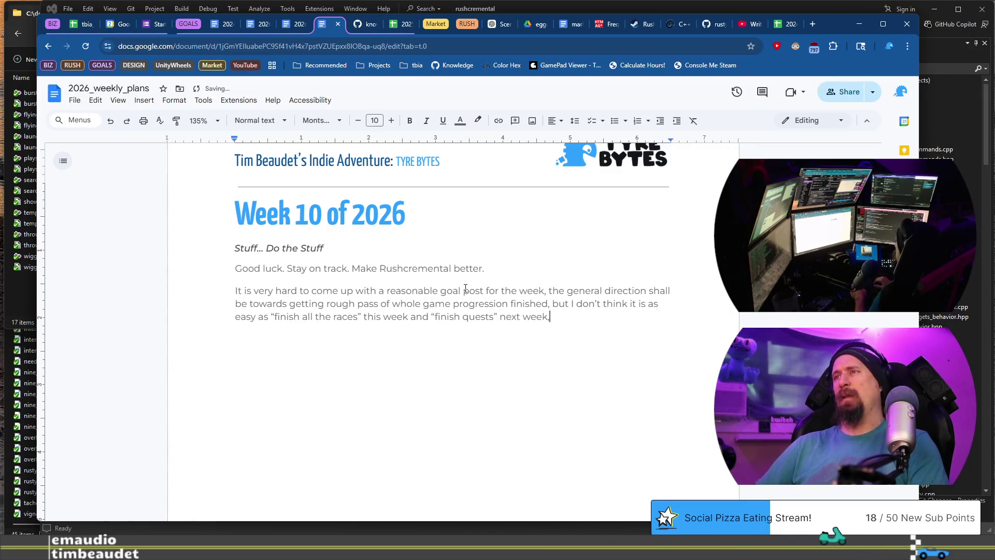
text( next week because all the systems intermi)
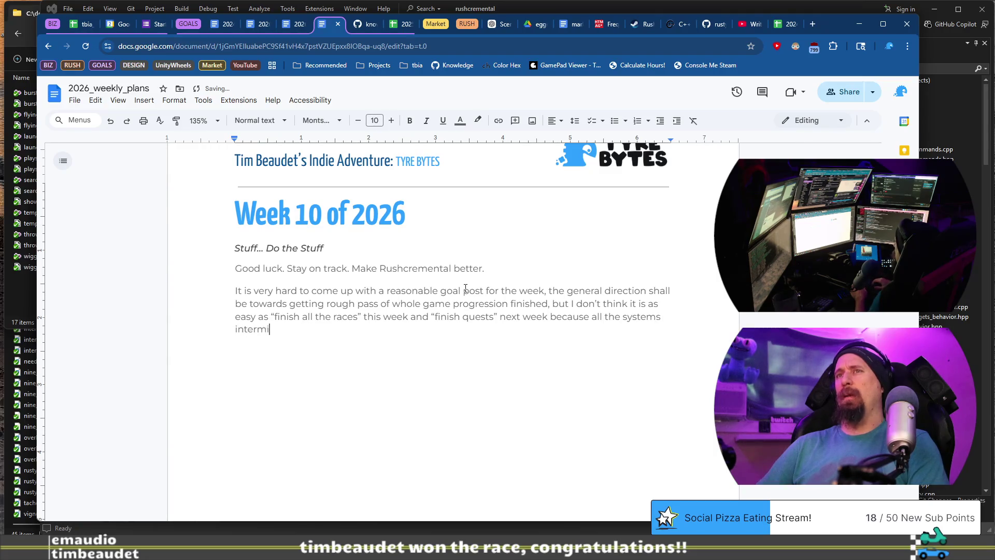
text(ngle.)
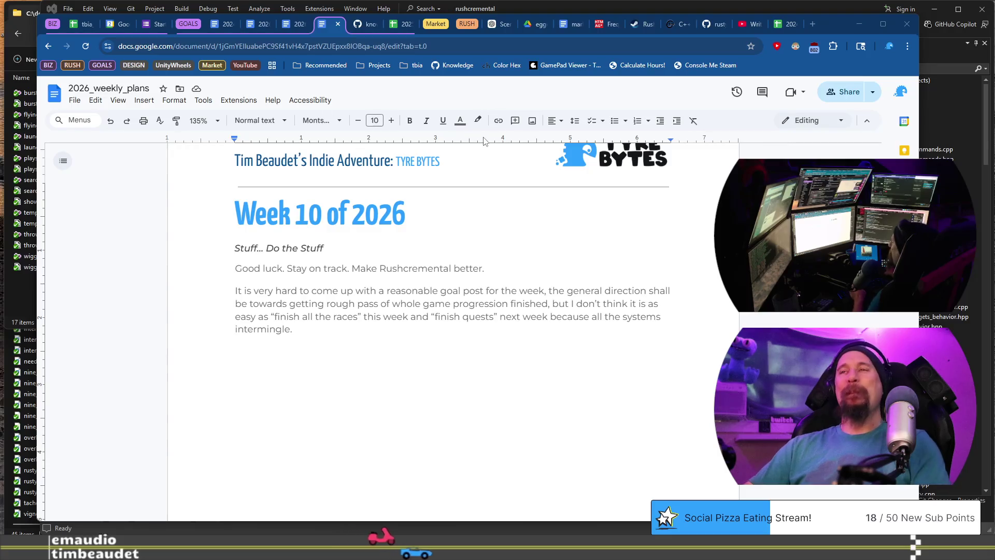
click(507, 329)
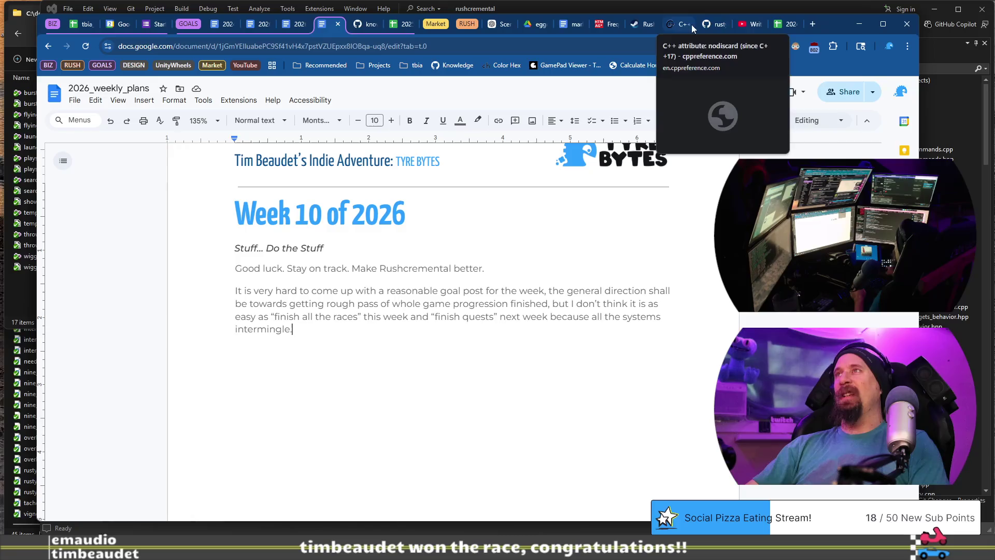
Step: Reload and skim the Rushcremental Steam store page, then close its tab
click(651, 26)
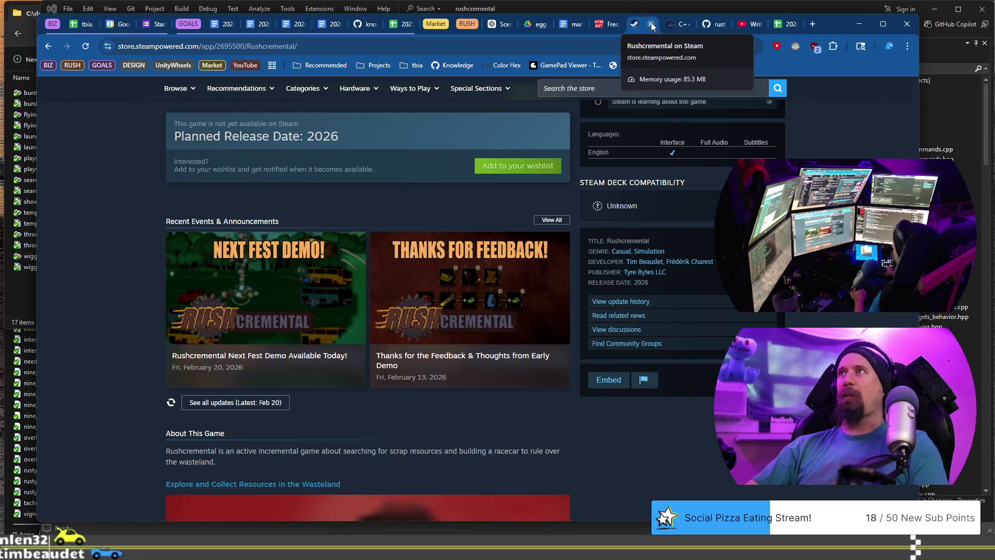
click(491, 46)
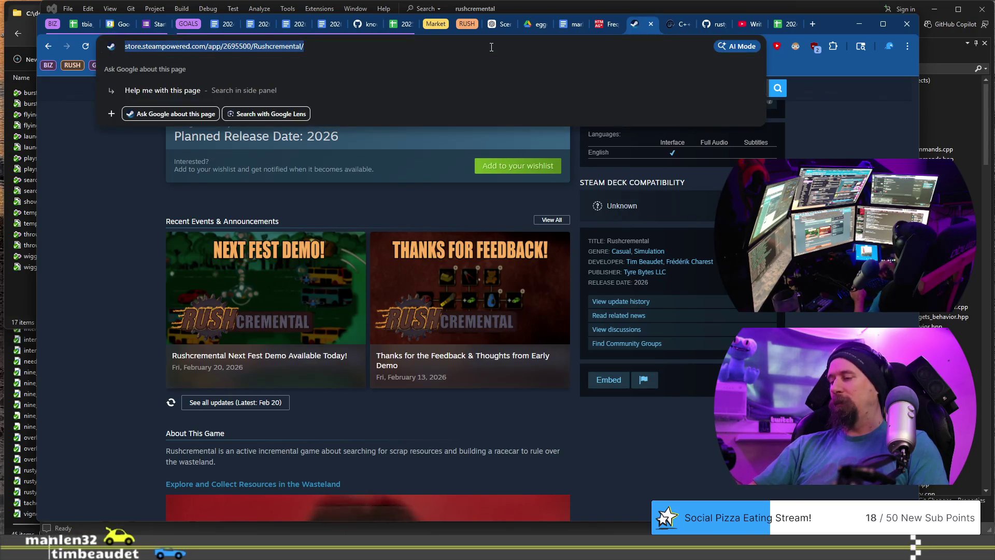
key(Return)
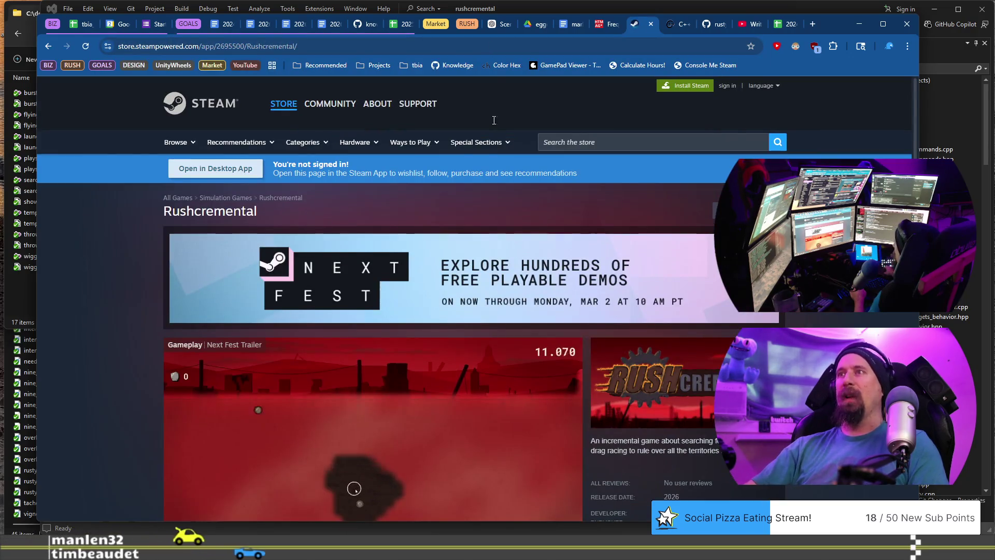
scroll(495, 132, down, 15)
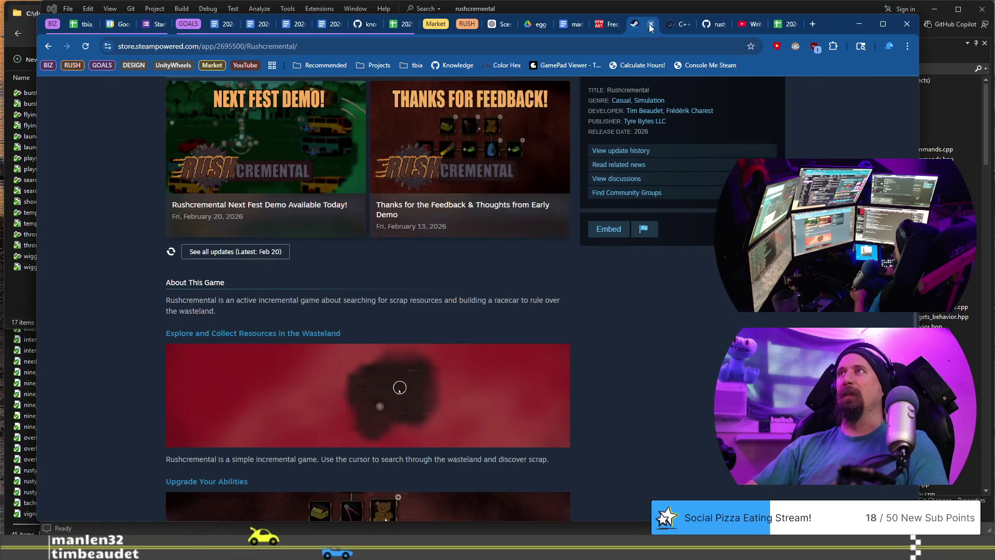
key(ctrl+w)
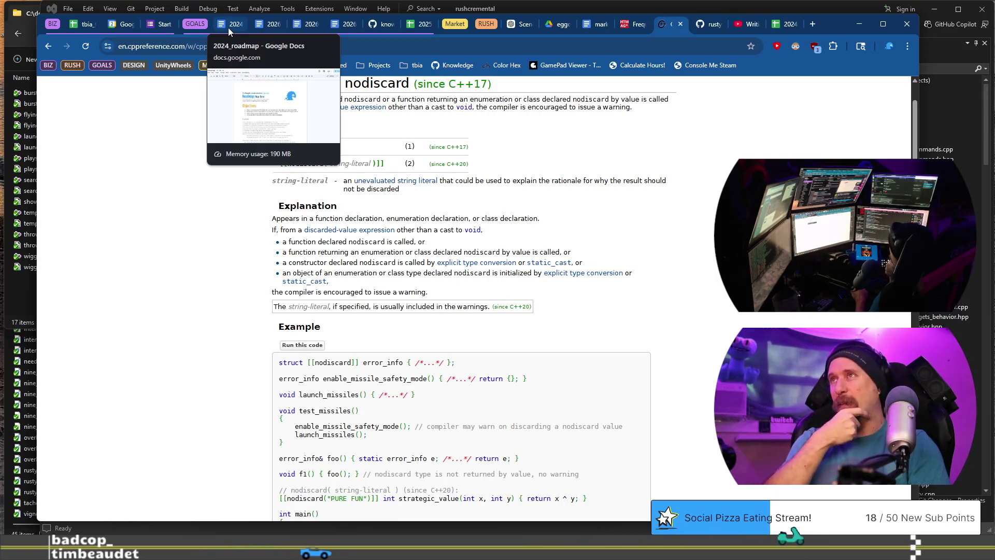
Step: Search 'steam sales' in a new incognito window and open Steam's Discounts & Events page
click(813, 24)
text(steam sale)
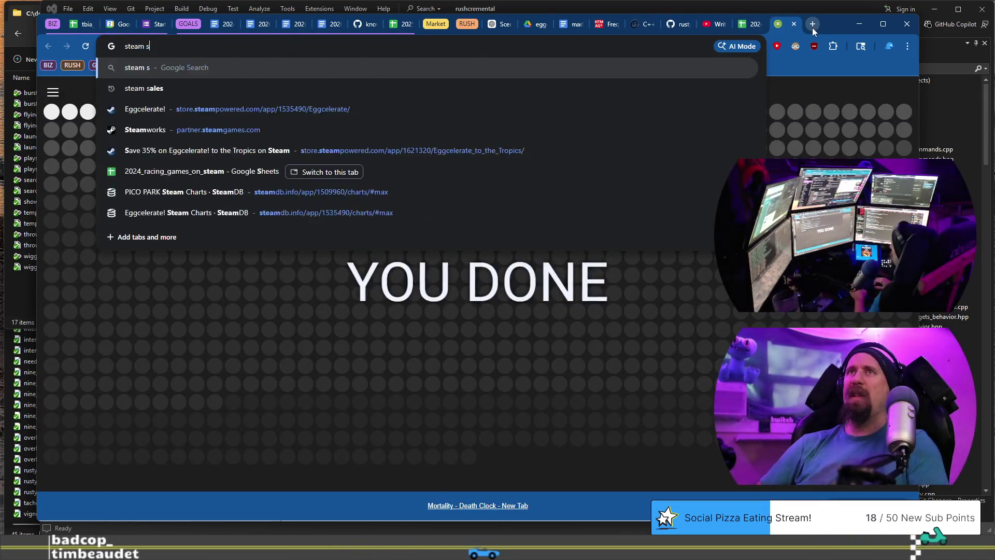
text(s)
key(ctrl+a)
key(BackSpace)
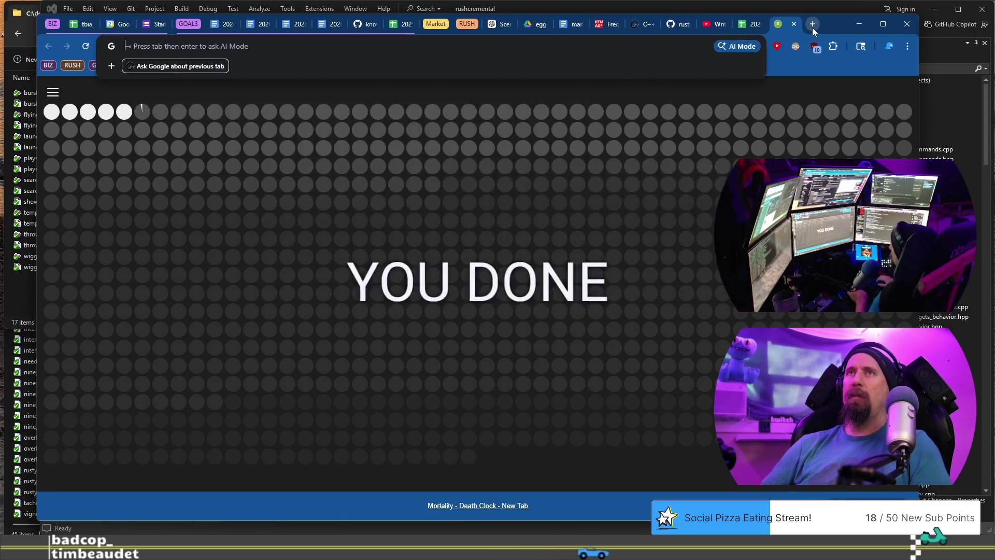
key(ctrl+shift+n)
text(steam sales)
key(Return)
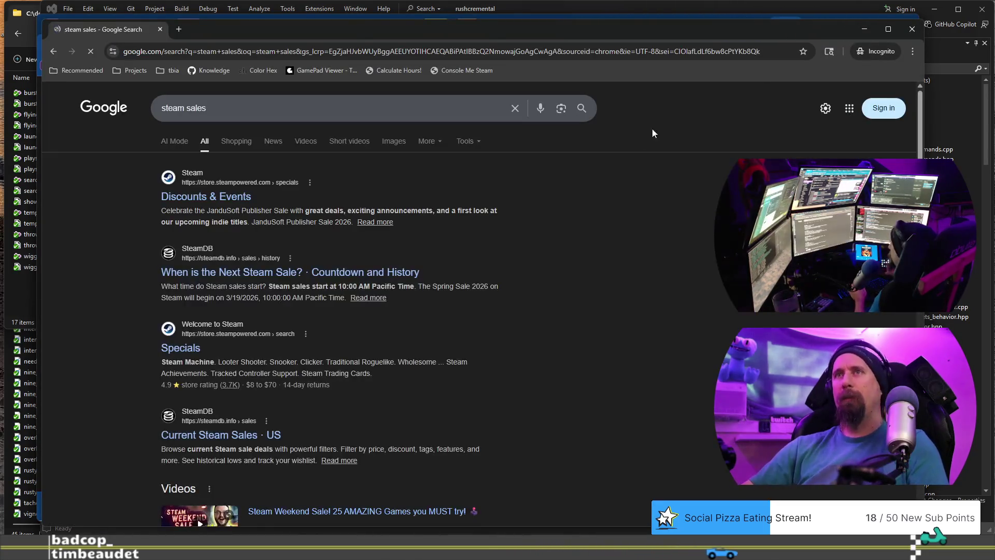
click(207, 197)
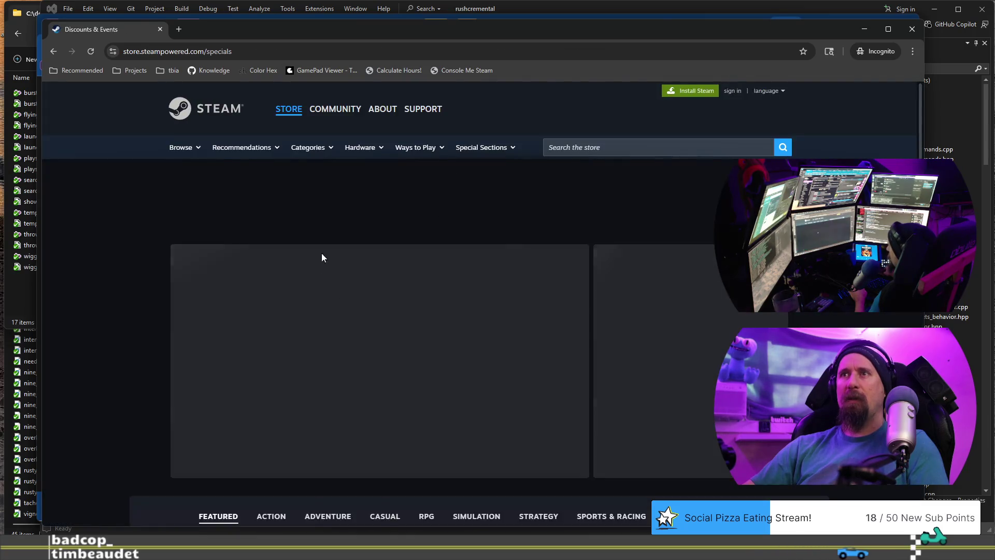
Step: Scroll through the Steam specials page, then return to the 'steam sales' Google results
scroll(332, 233, down, 3)
scroll(333, 236, down, 15)
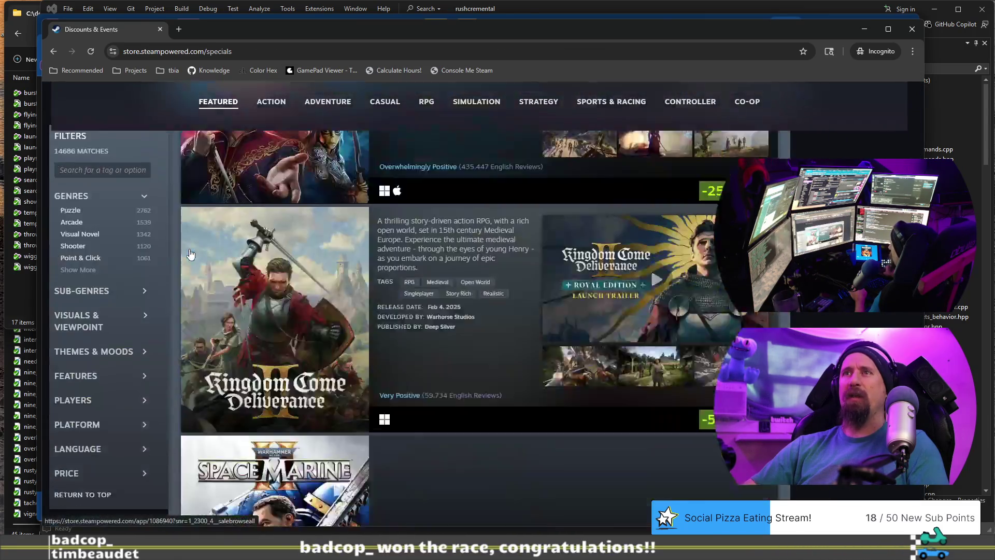
scroll(422, 241, up, 18)
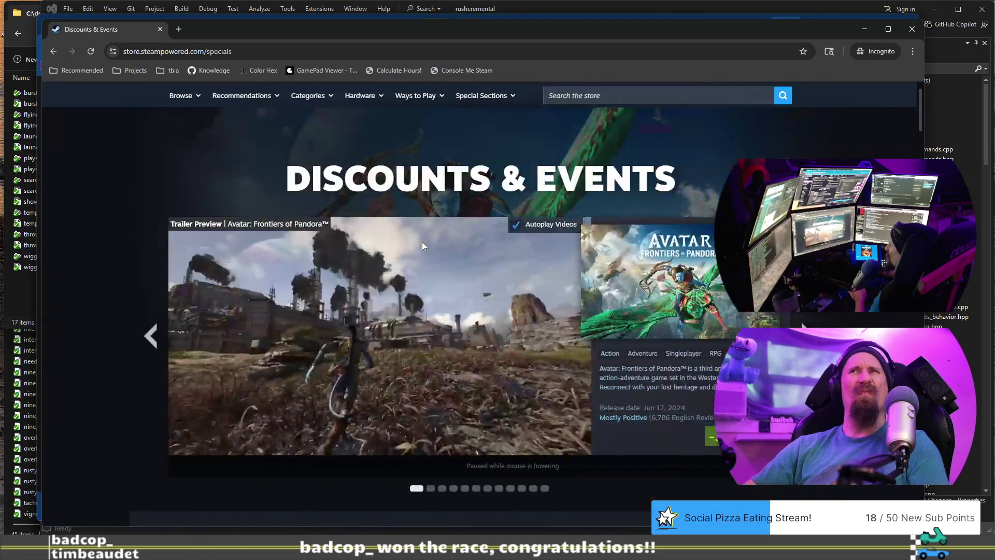
scroll(422, 246, down, 3)
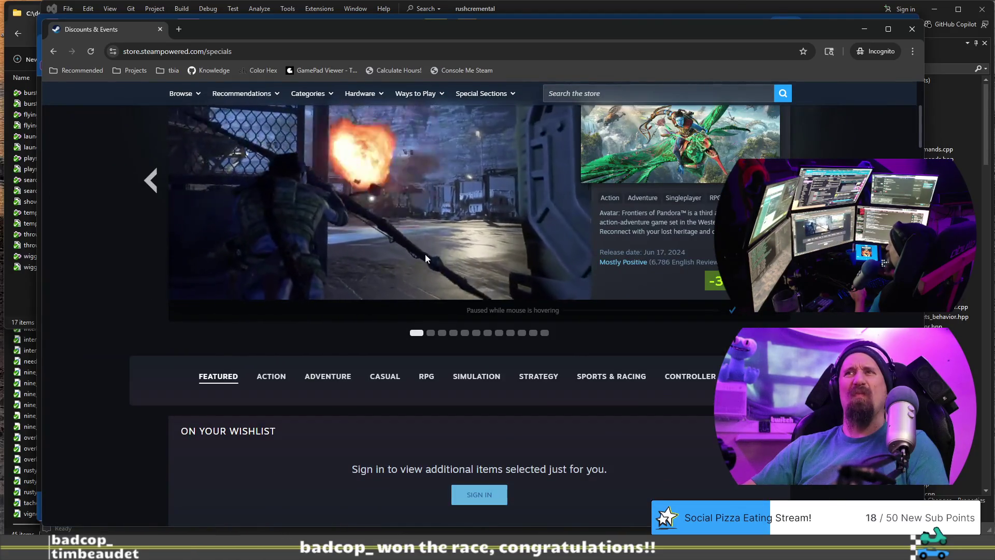
scroll(544, 343, down, 4)
scroll(543, 273, up, 4)
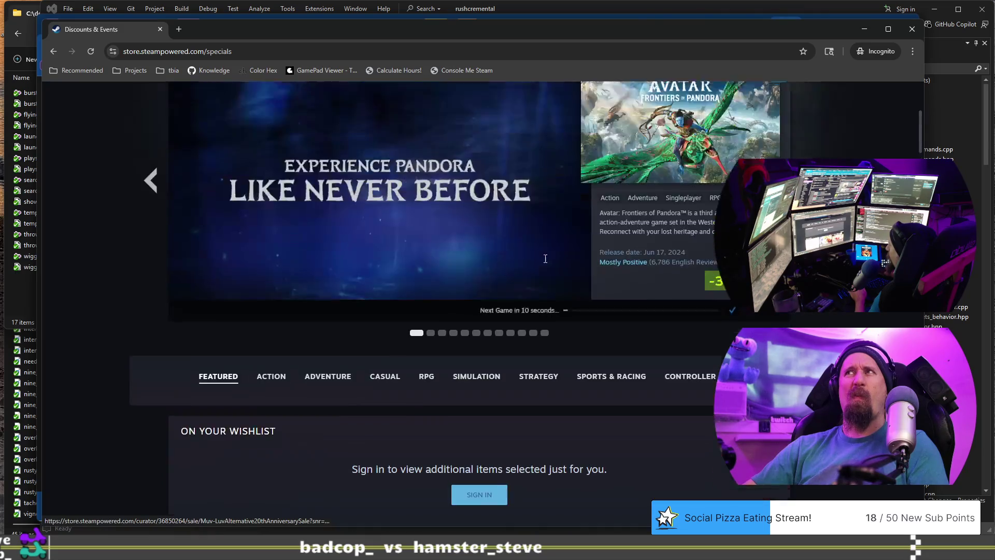
scroll(483, 257, up, 3)
scroll(605, 215, down, 14)
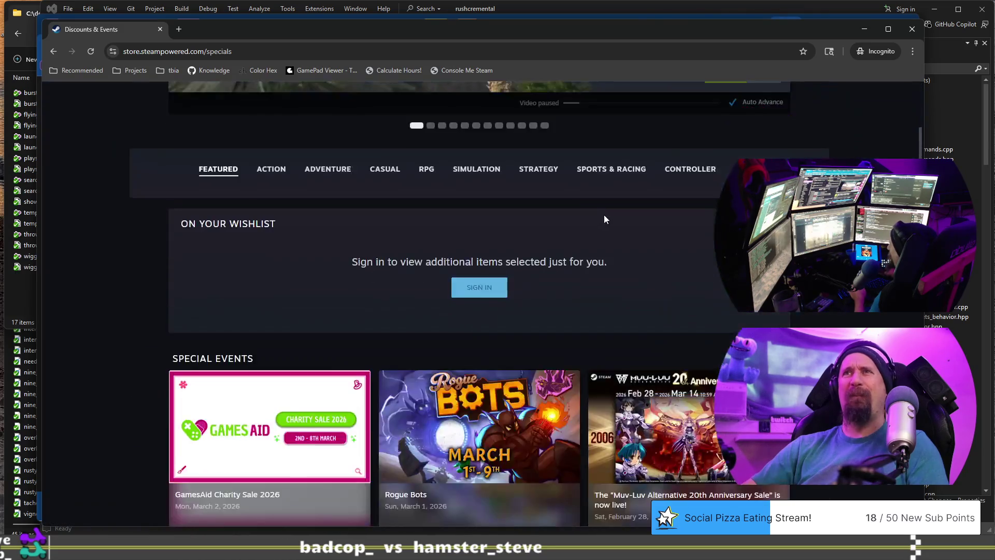
scroll(606, 217, down, 5)
scroll(607, 218, up, 7)
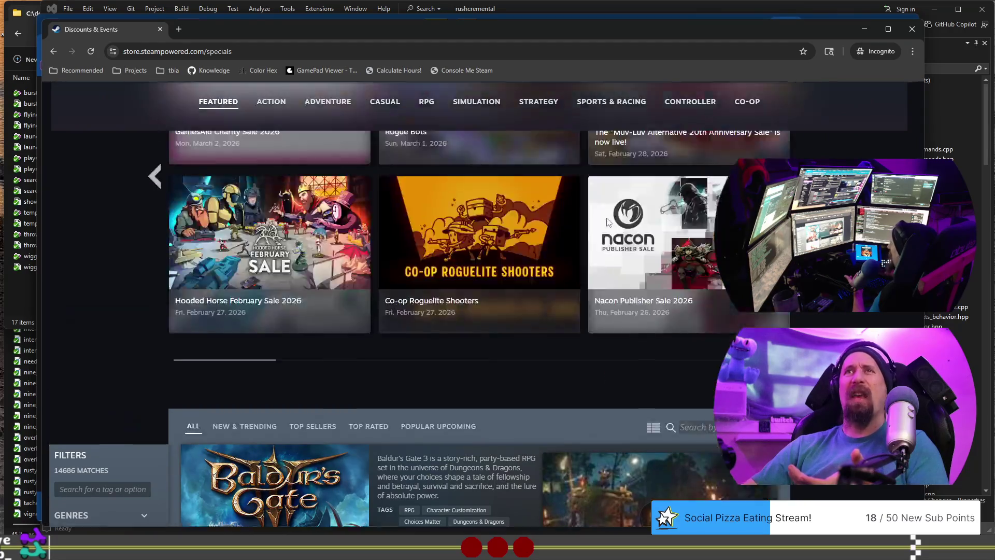
scroll(608, 222, up, 6)
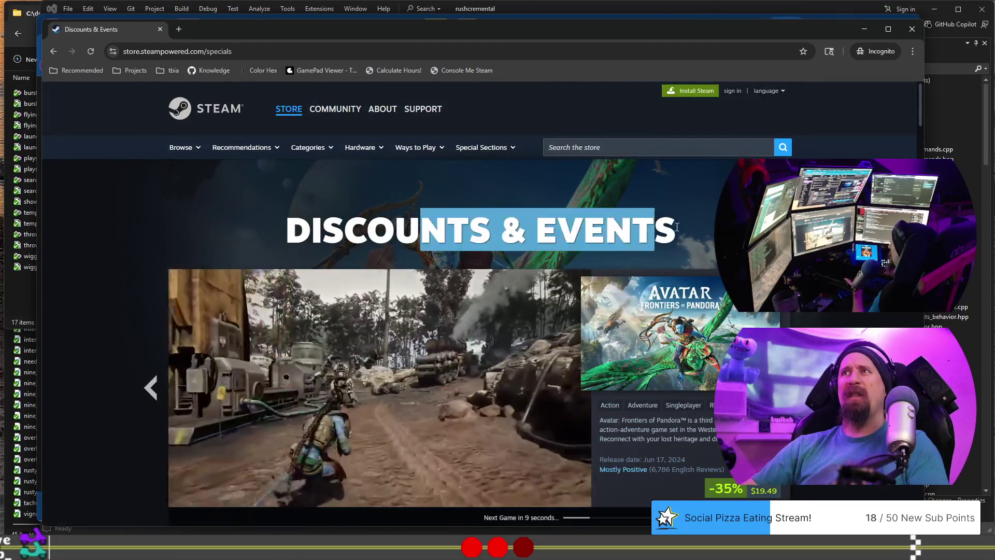
scroll(680, 230, down, 4)
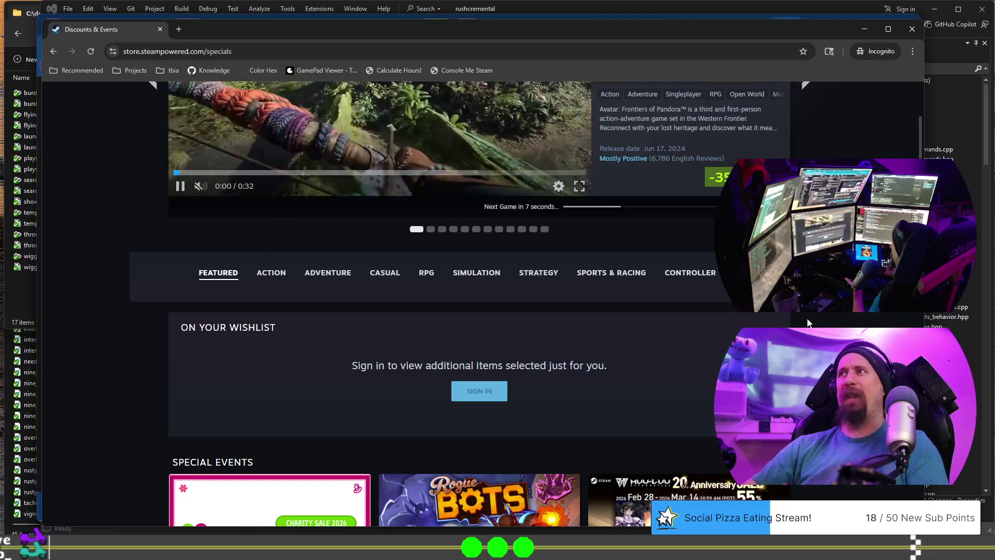
scroll(802, 314, down, 10)
scroll(482, 326, down, 10)
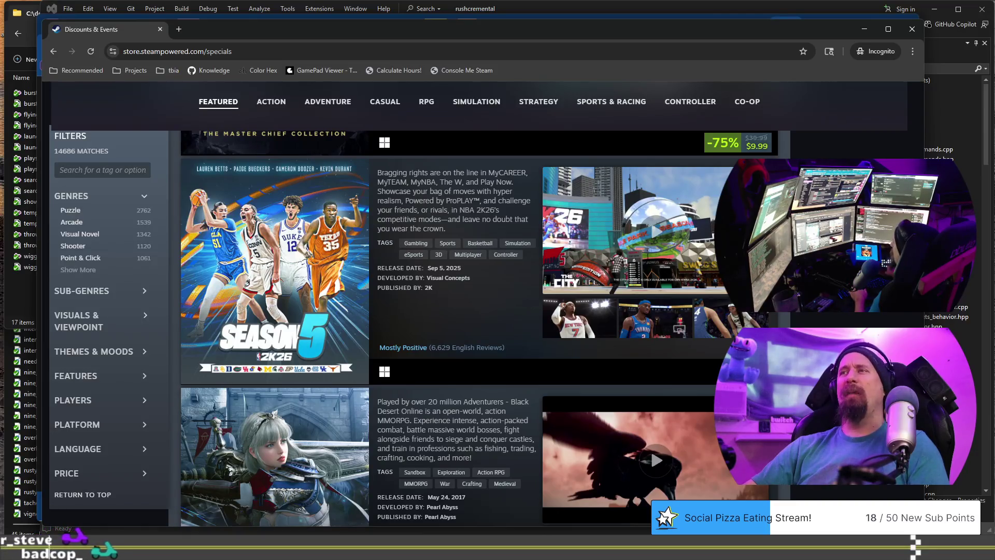
click(52, 52)
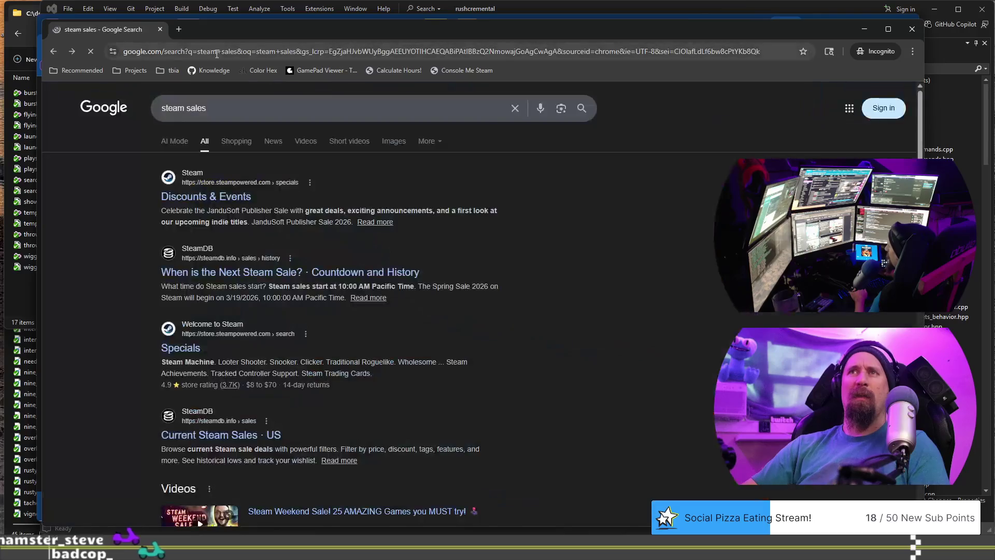
Step: Peek at the Steam Specials result, then return and skim the 'steam sales' results
click(186, 358)
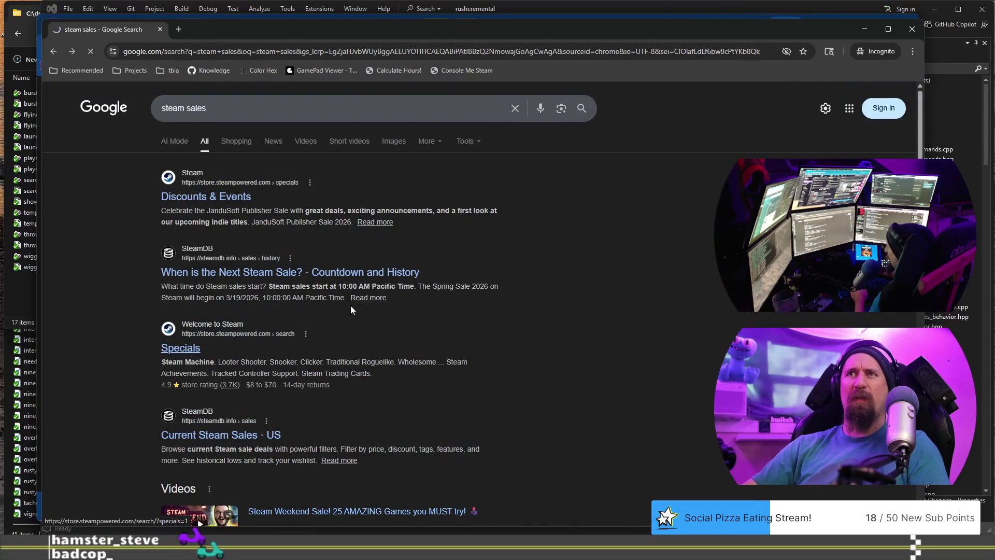
scroll(430, 251, down, 8)
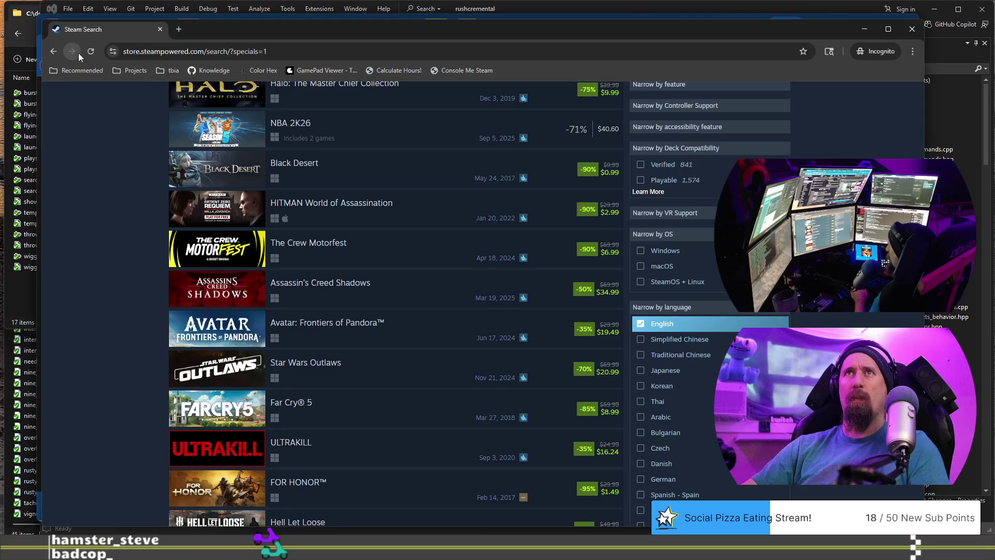
click(54, 52)
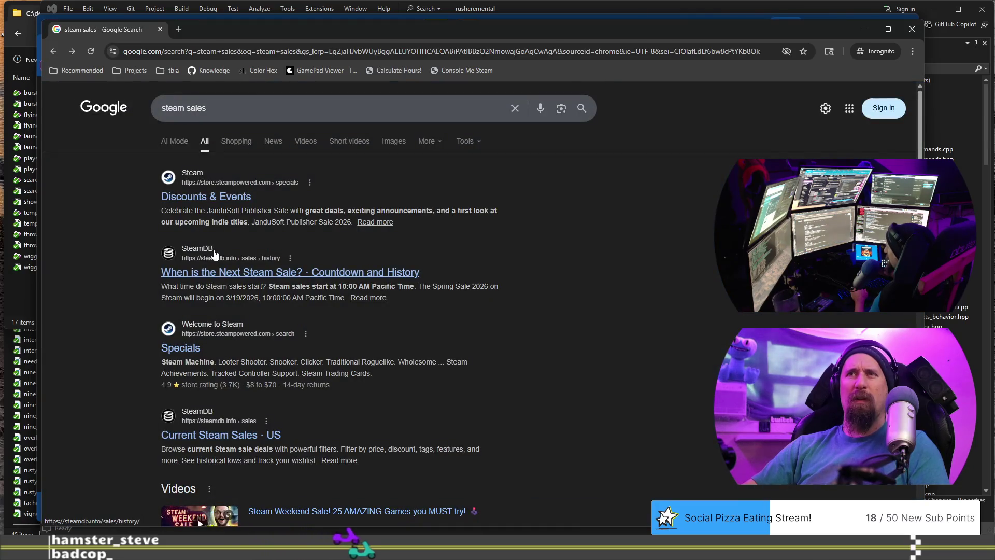
scroll(109, 293, down, 7)
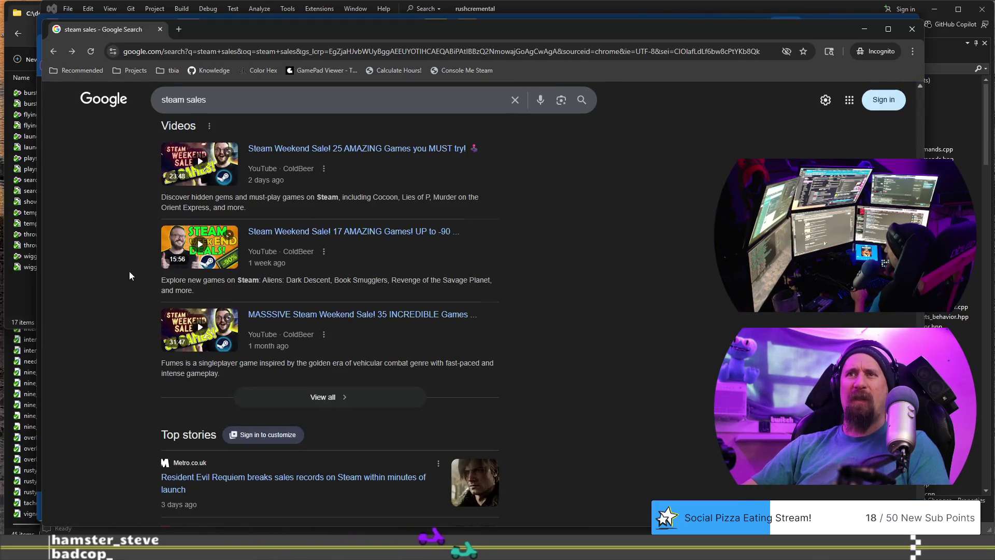
scroll(130, 272, down, 5)
scroll(319, 185, up, 12)
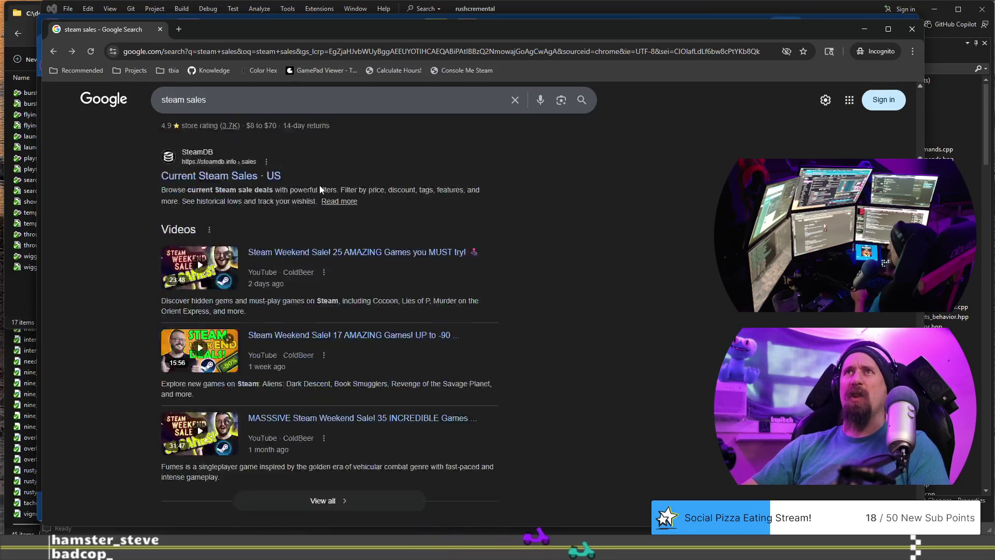
Step: Refine the search to 'steam sales 2026 schedule' and open the Steam Community announcement in a new tab
click(259, 118)
text(20)
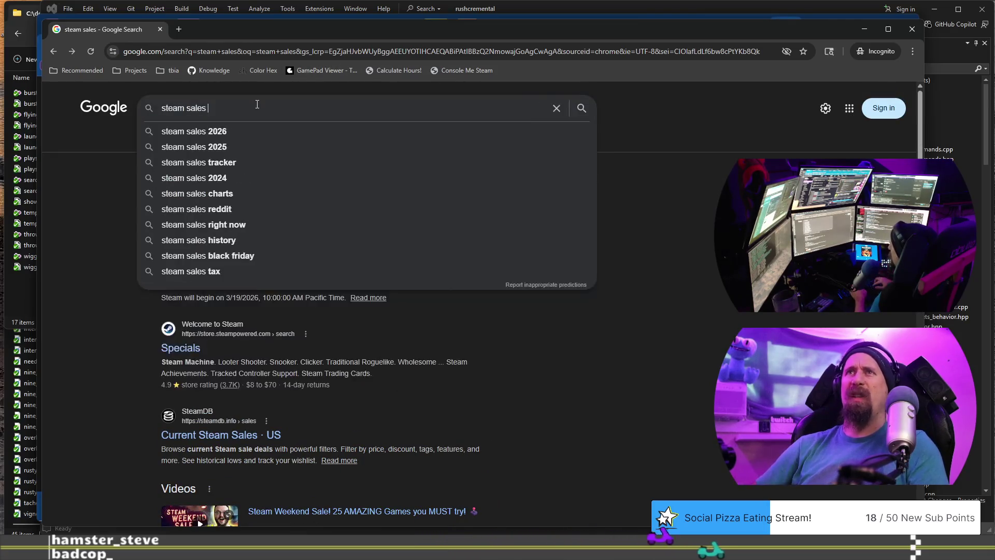
text(26)
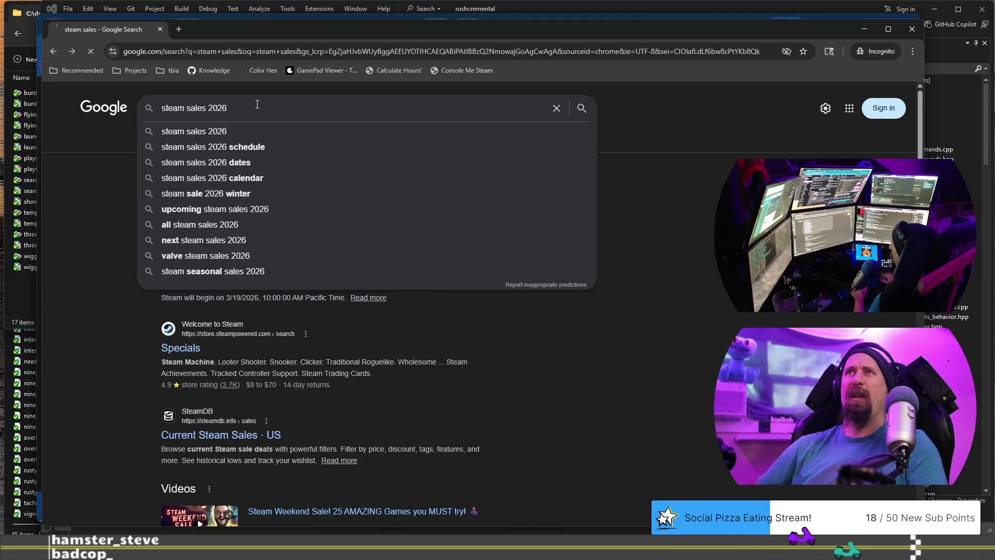
key(Return)
click(257, 108)
text(s)
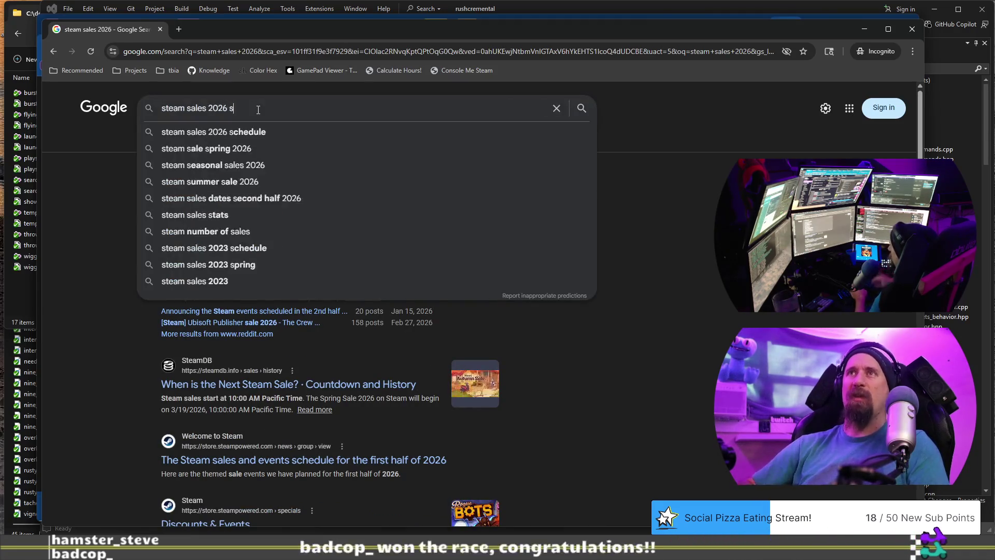
text(chedule)
key(Return)
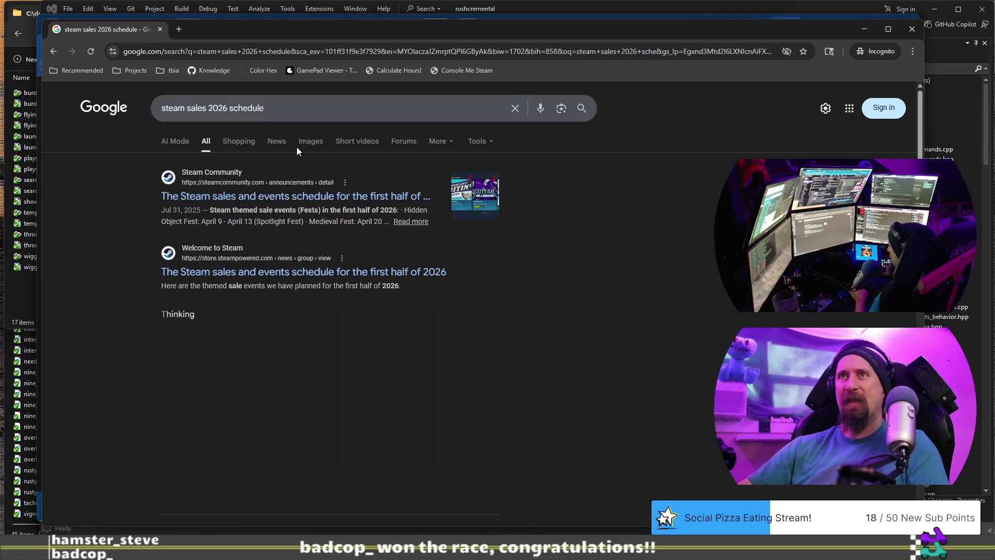
middle_click(341, 198)
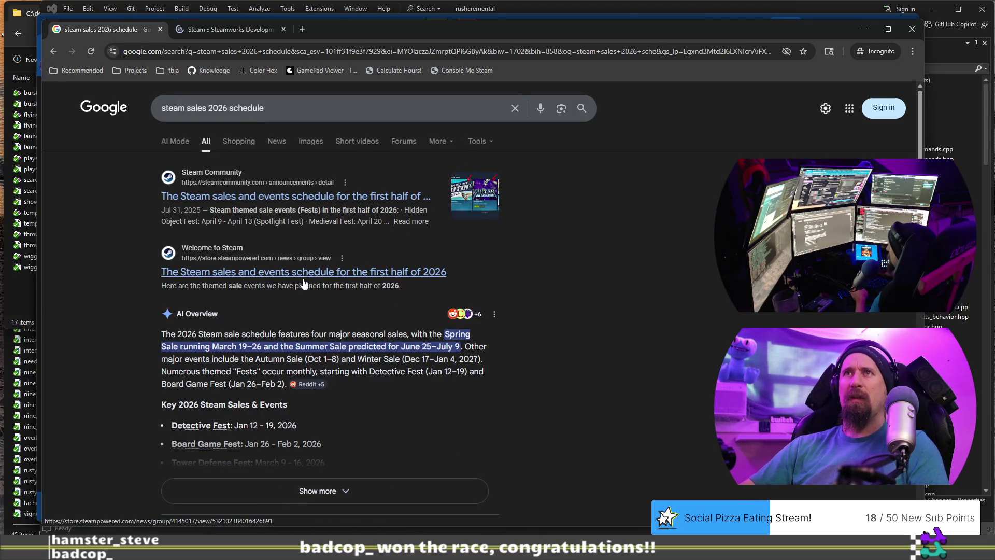
Step: Find the Steam Spring Sale 2026 dates in the announcement's Fest list, then close the incognito window
click(238, 34)
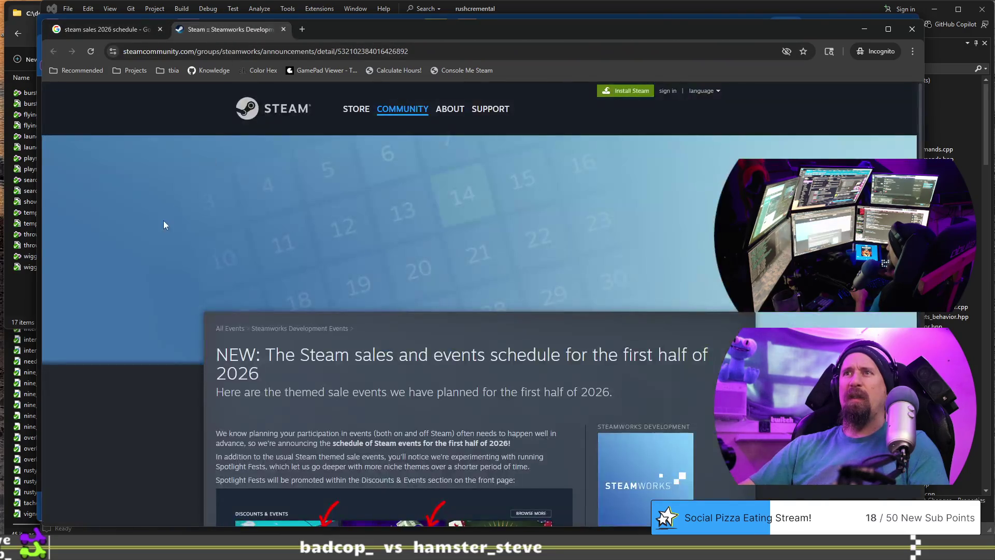
scroll(163, 223, down, 3)
scroll(163, 223, down, 5)
scroll(162, 227, down, 4)
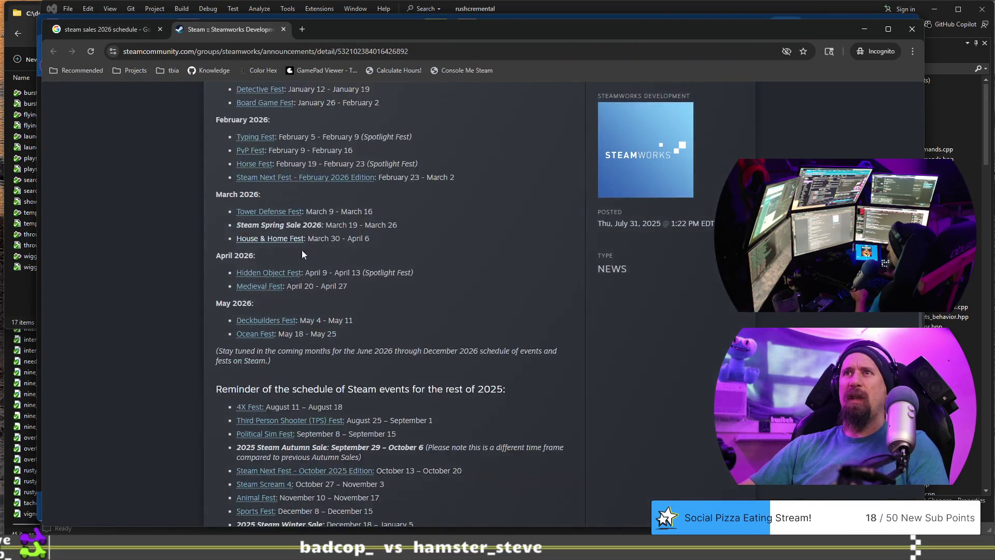
mouse_move(369, 284)
mouse_down()
mouse_move(363, 272)
mouse_move(256, 262)
mouse_up()
mouse_move(244, 224)
mouse_down()
mouse_move(415, 225)
mouse_move(242, 229)
mouse_up()
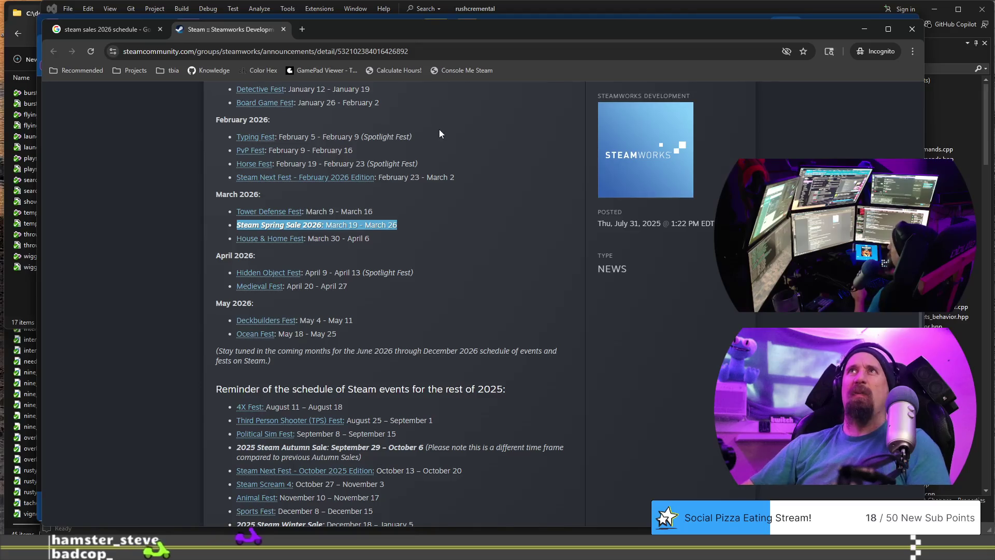
click(912, 28)
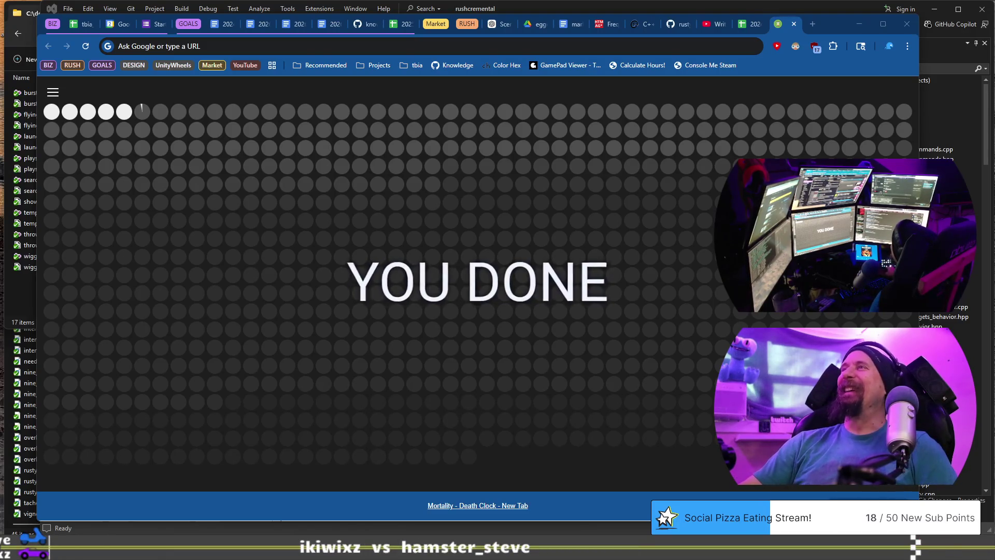
Step: Close the death-clock and nodiscard tabs and switch to the Indie Career Tracker 2026 spreadsheet
click(793, 24)
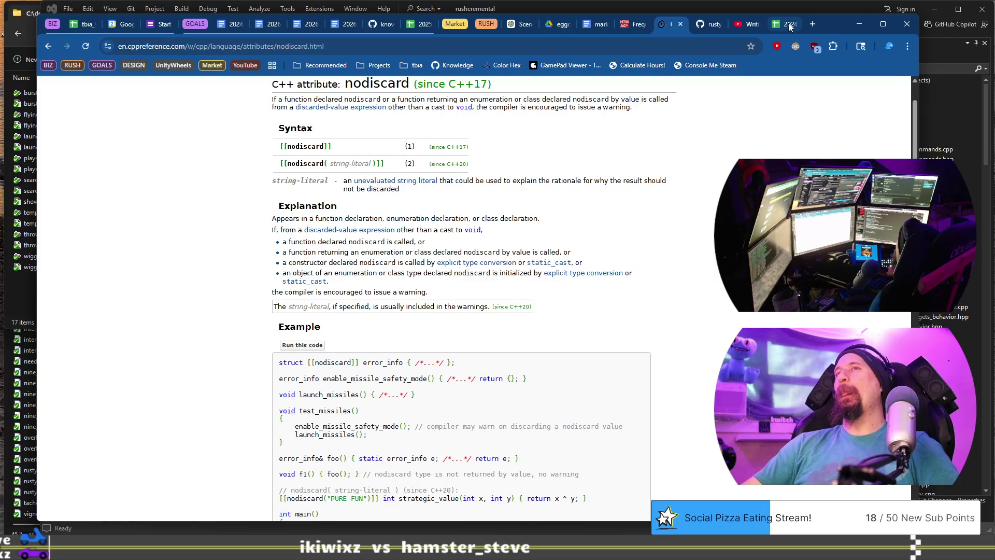
click(680, 23)
click(87, 25)
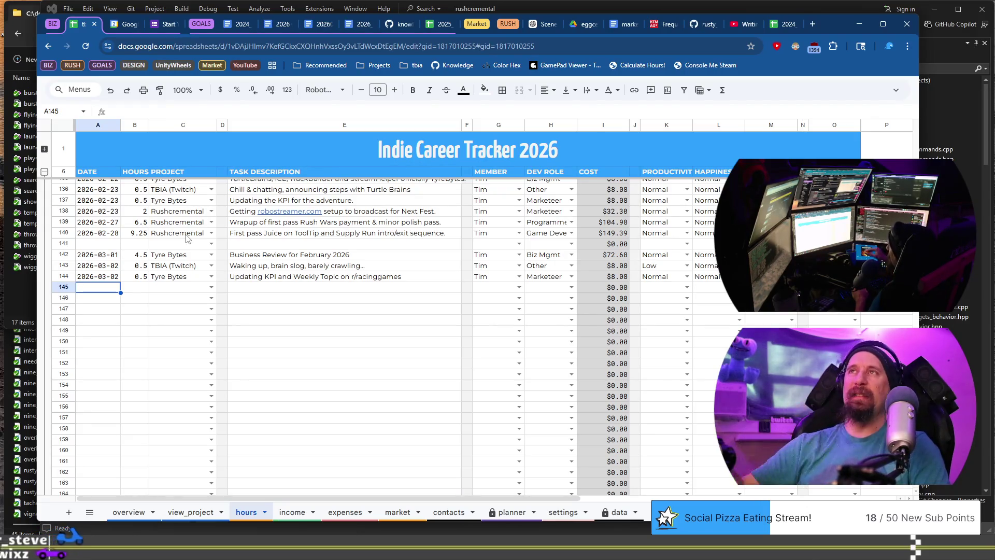
Step: Enter 2026-03-02 in A145 and 0.5 hours in B145, then open C145's project dropdown
text(2026-03-)
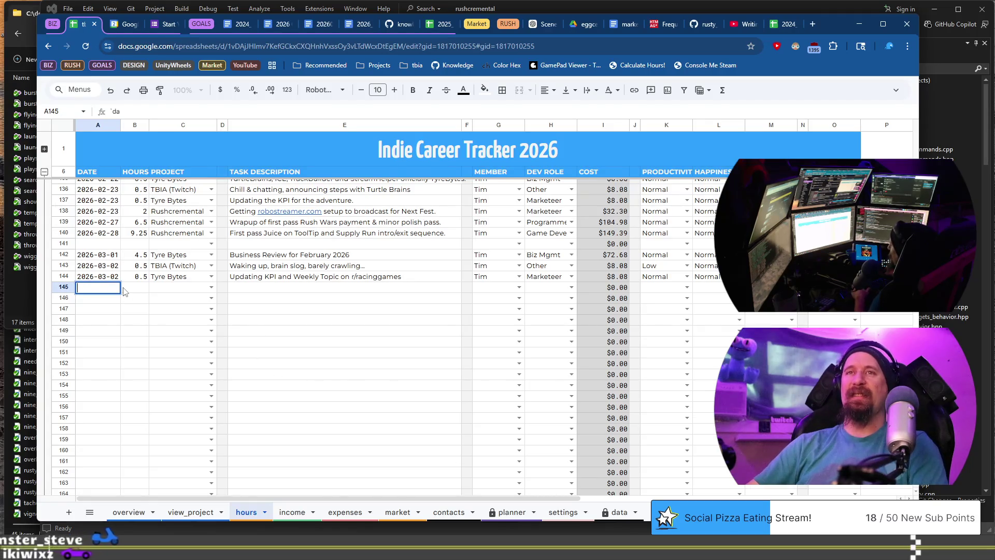
text(02)
key(Tab)
text(0.5)
key(Tab)
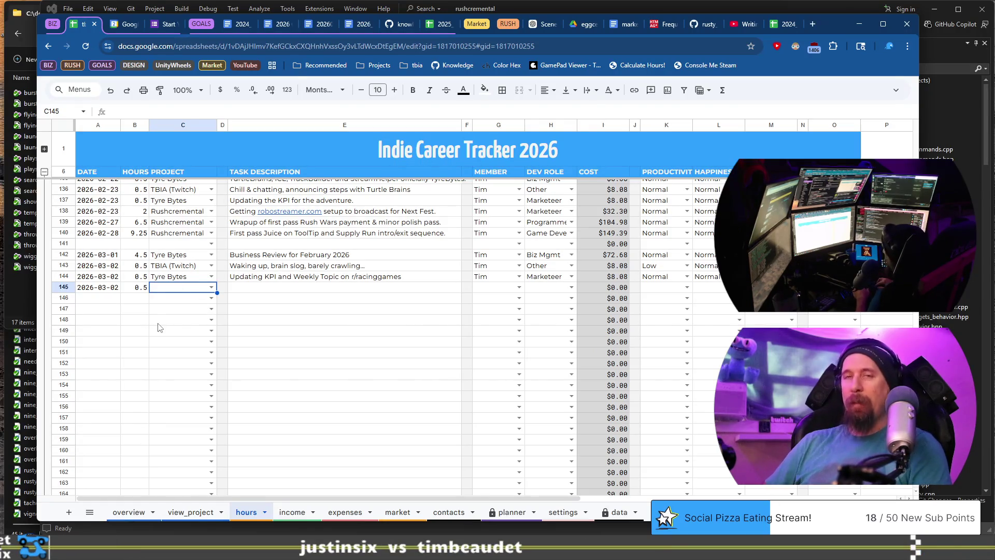
key(Return)
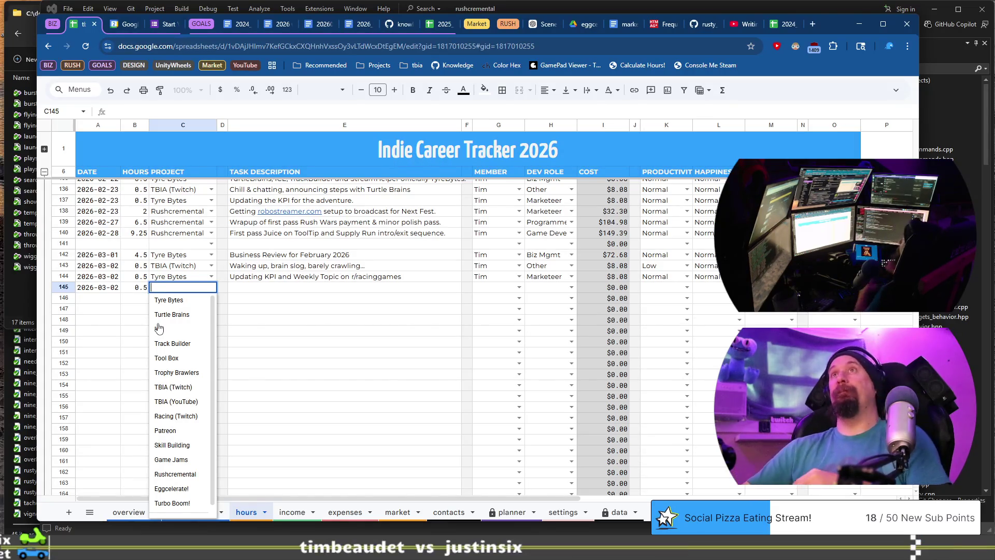
Step: Close the C145 project dropdown without choosing anything by moving to E145
click(361, 292)
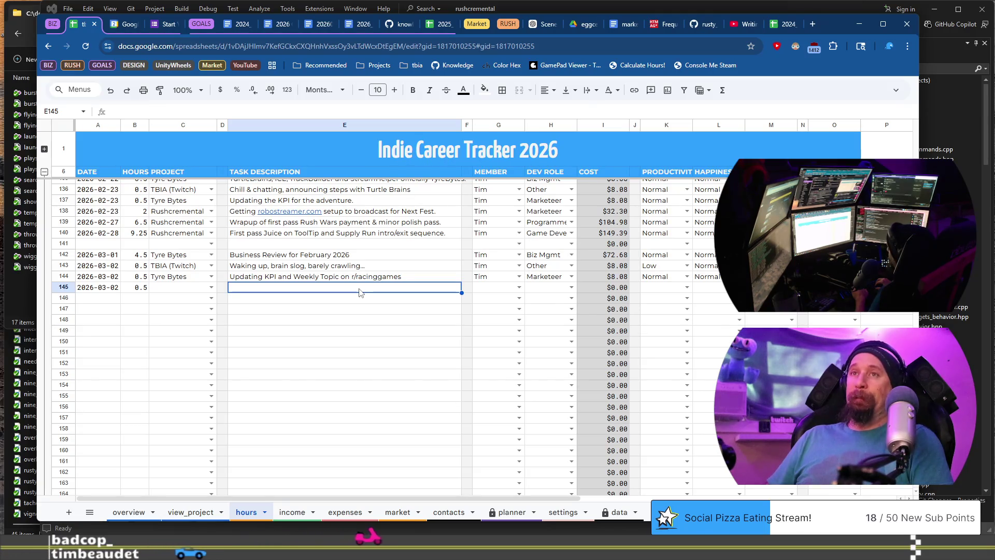
Step: Return to C145 and reopen its project dropdown
key(Left)
key(Left)
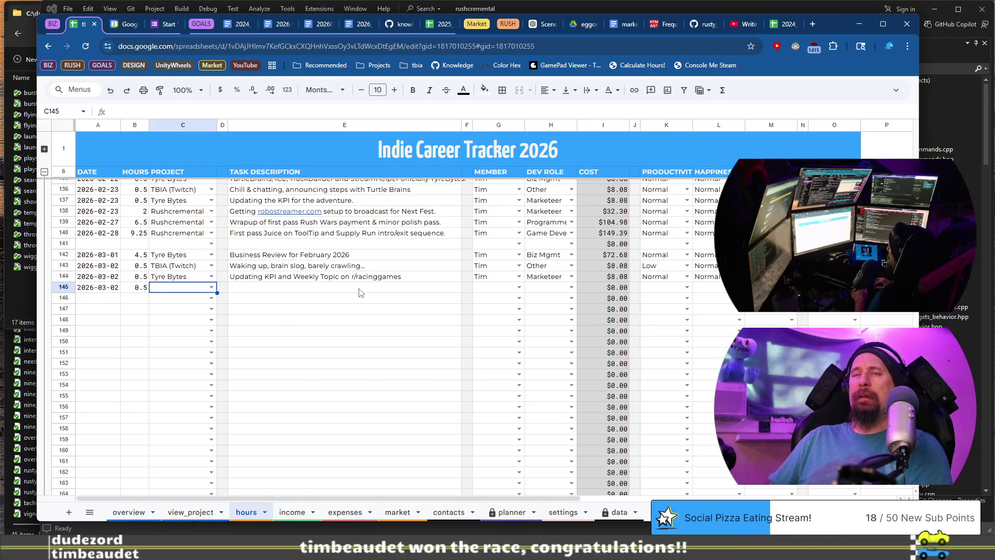
key(Return)
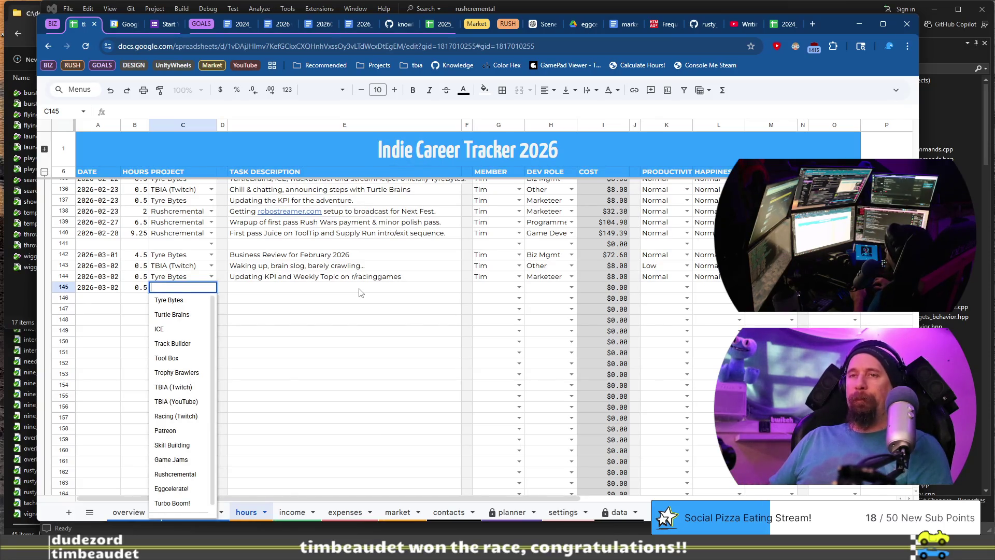
Step: Choose Tyre Bytes as row 145's project, then move to the E145 description cell
key(Down)
key(Down)
key(Down)
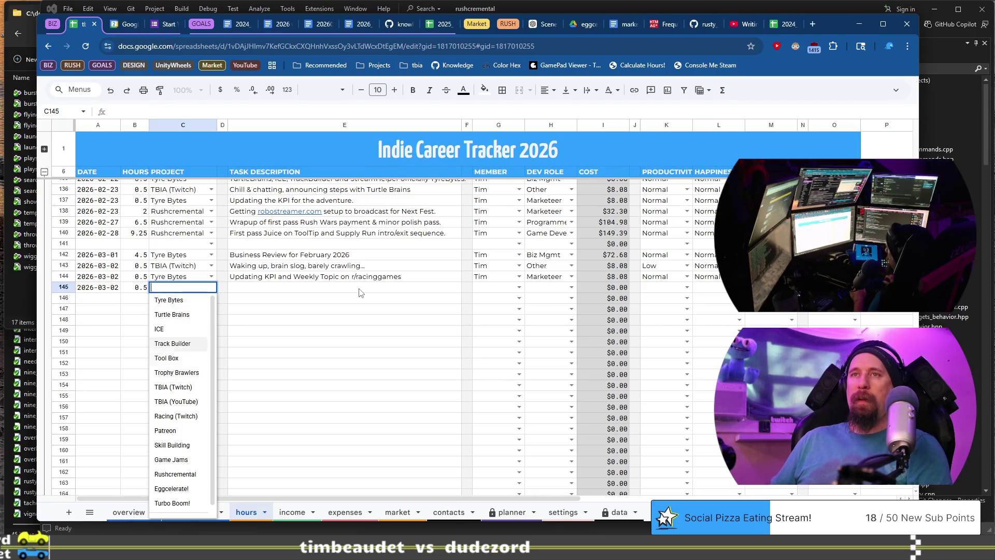
key(Down)
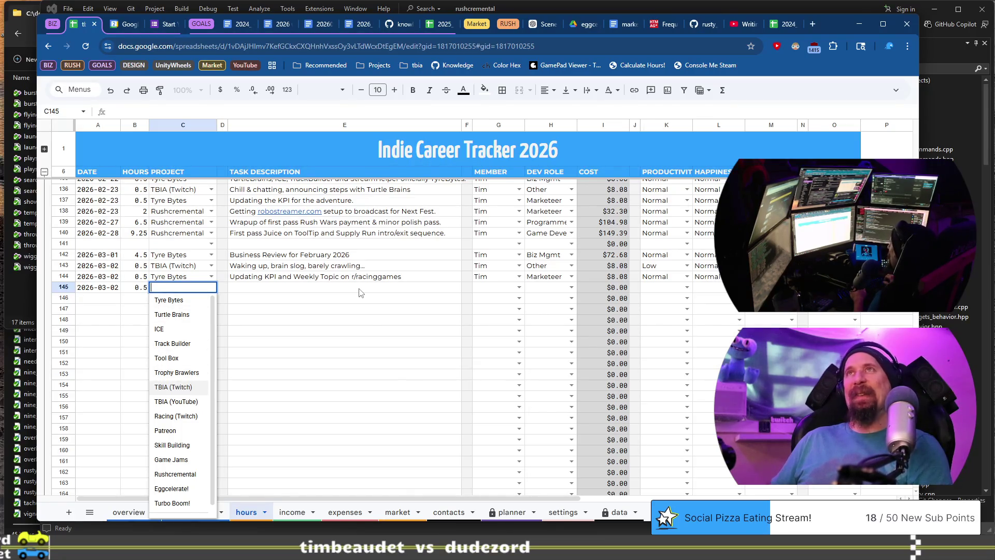
key(Up)
key(Up)
key(Up)
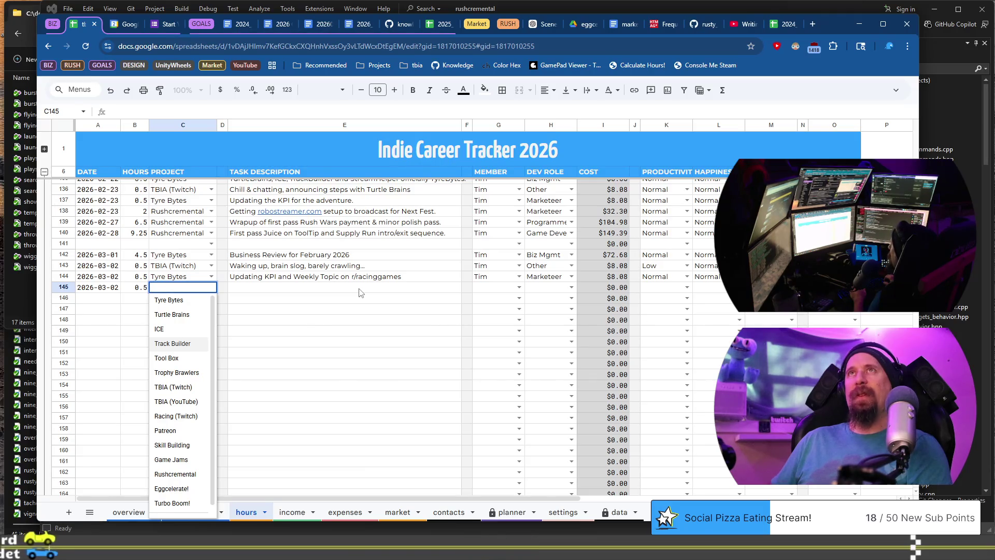
key(Up)
key(Up)
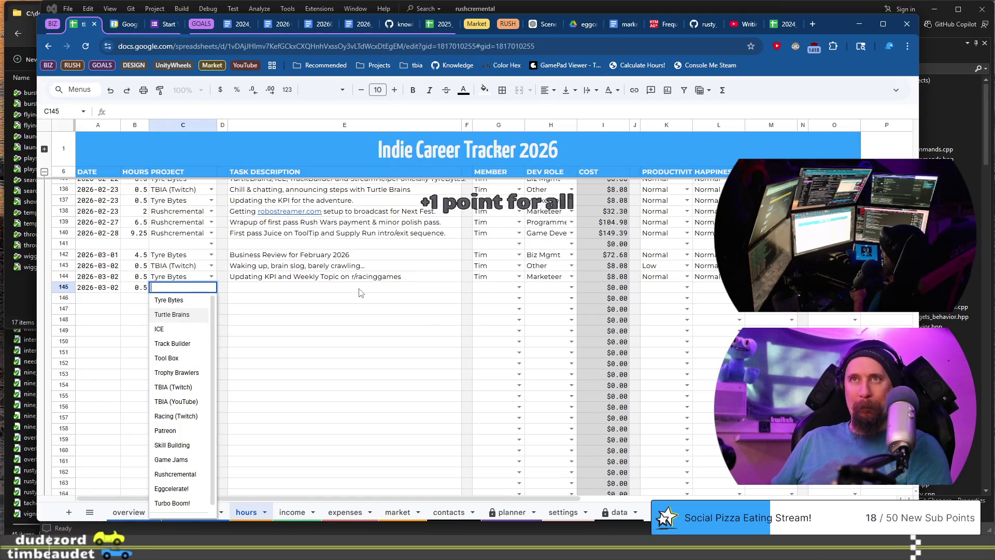
key(Up)
key(Return)
click(361, 288)
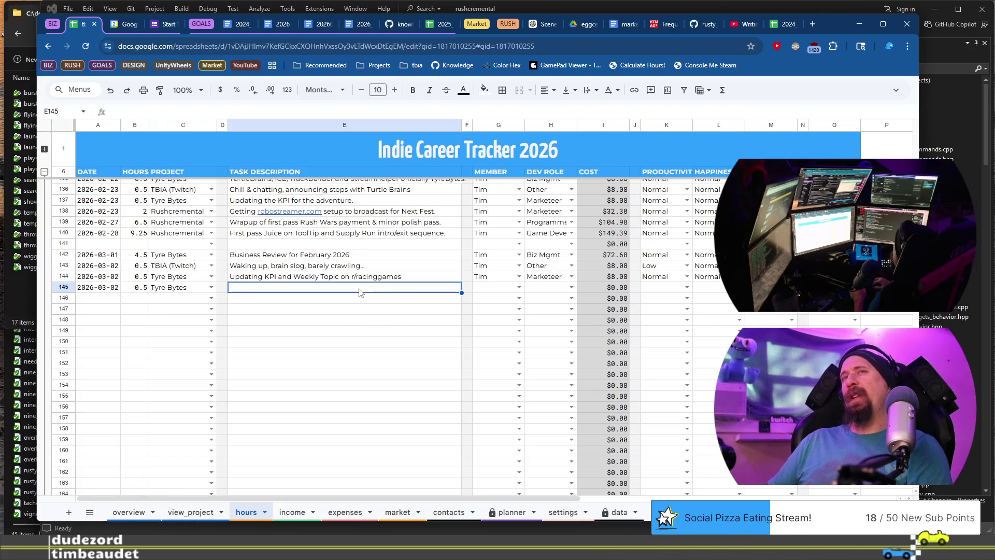
Step: Describe row 145 as 'Updating the weekly plan...' and update the row 143 Talking AI entry to 0.75 hours
text(Updat)
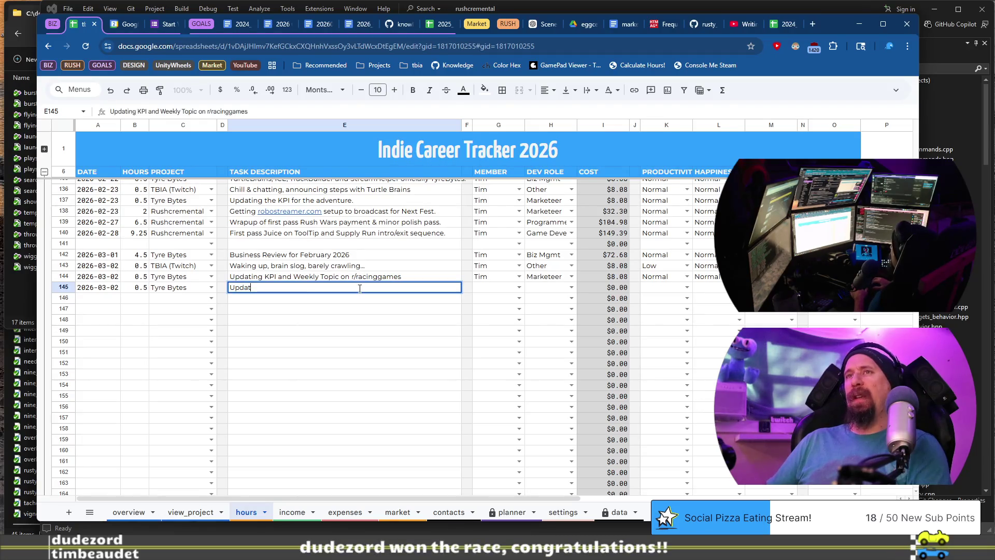
text(ing the weekl)
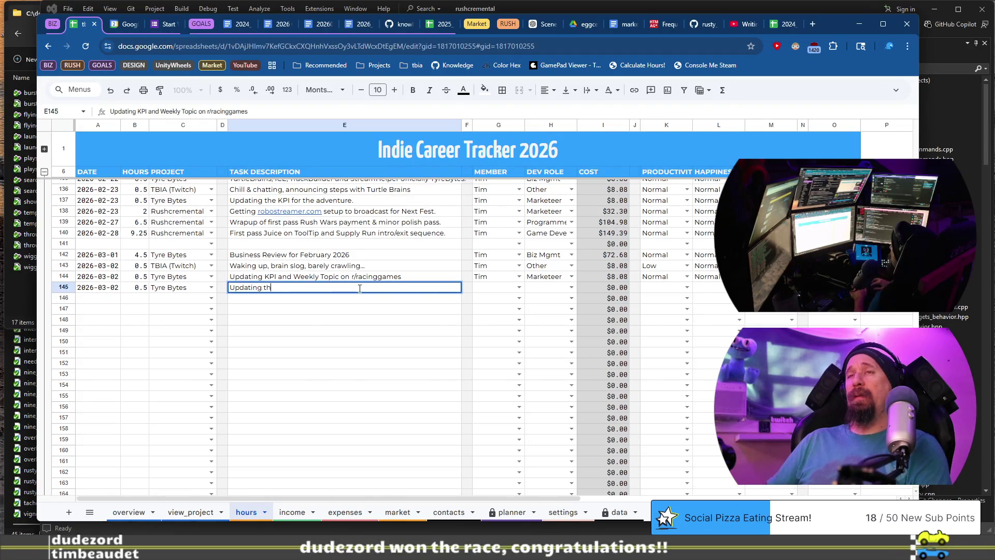
text(y plan… terribl)
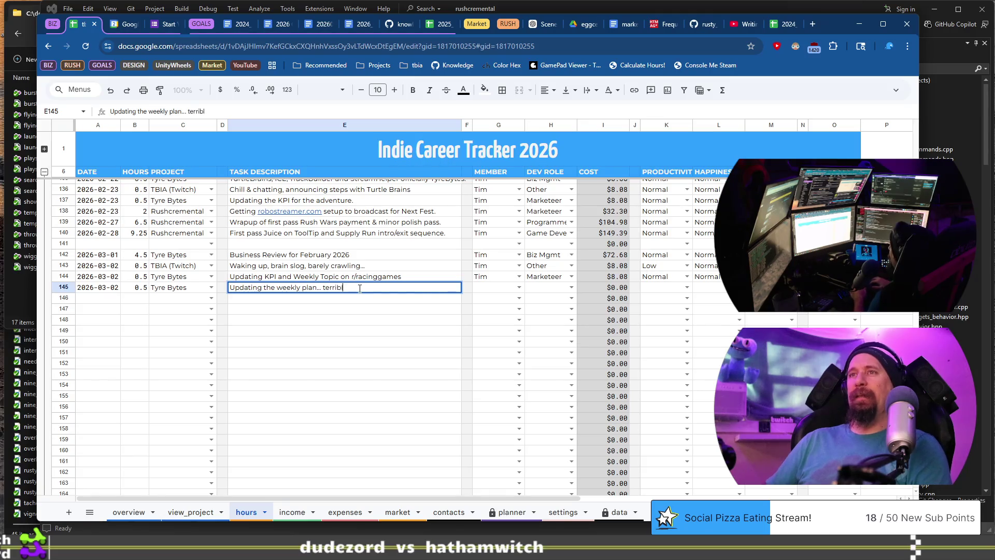
text(...)
key(Up)
key(Up)
key(Return)
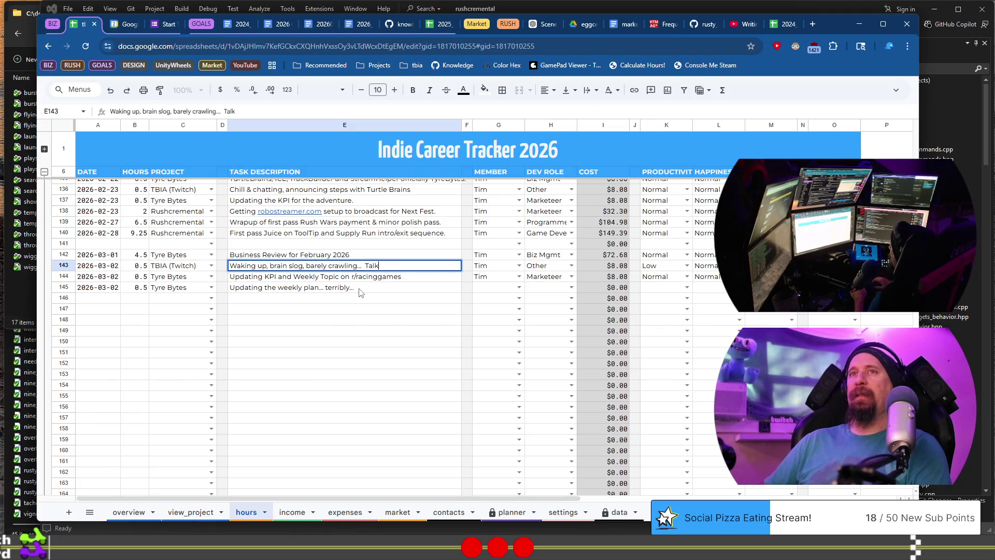
text(AI)
key(shift+Tab)
key(shift+Tab)
key(shift+Tab)
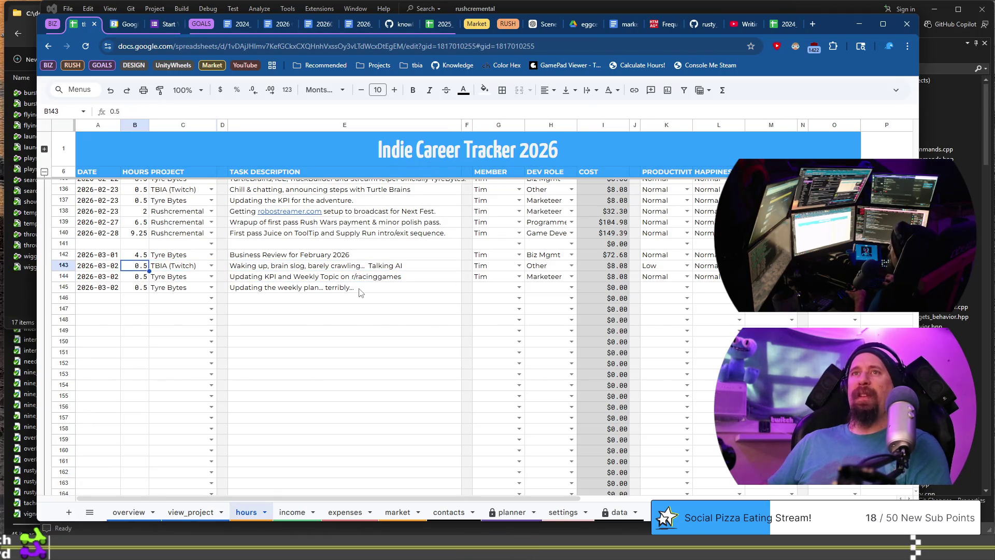
text(0.75)
key(Return)
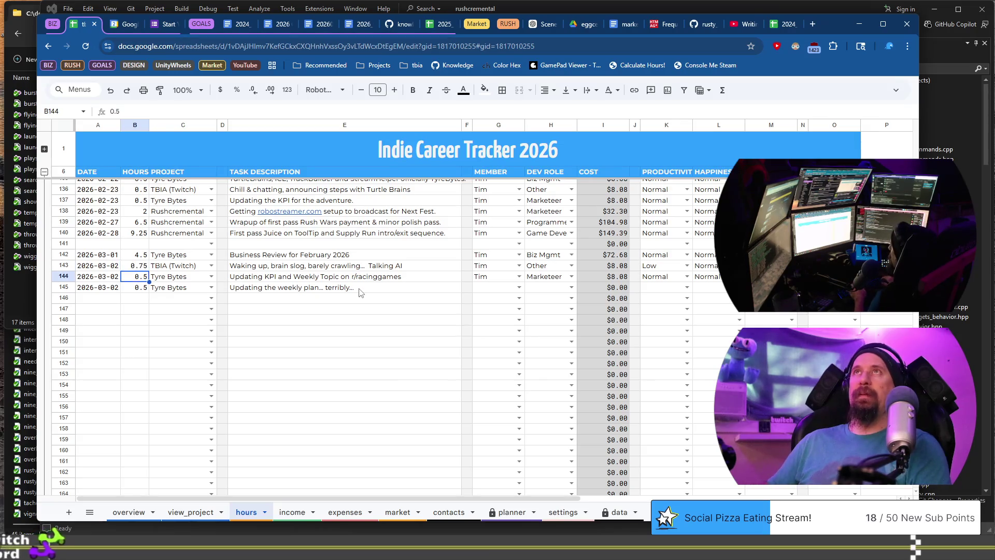
Step: Fill in row 145's team member and set its role to Biz Mgmt
key(Down)
key(Tab)
key(Tab)
key(Tab)
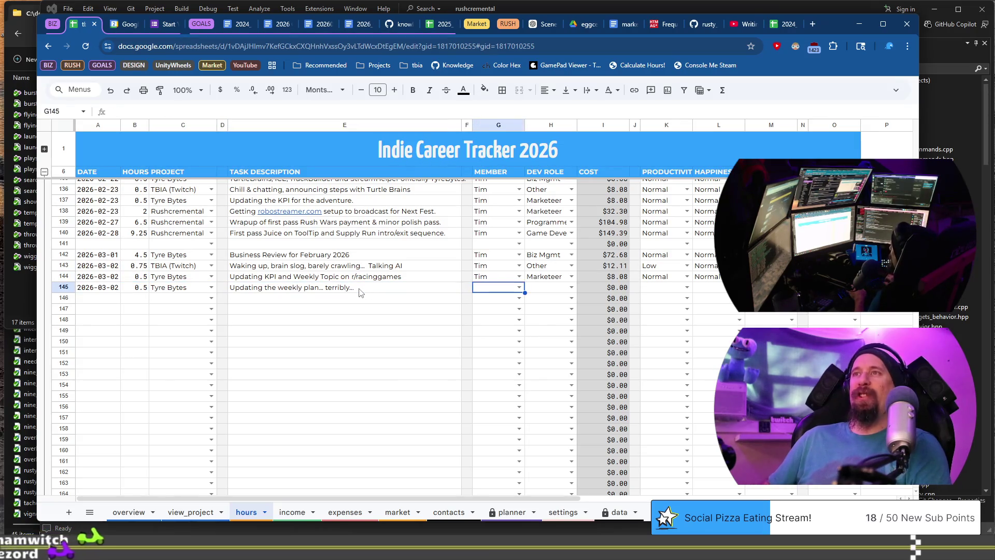
text(Tim)
key(Tab)
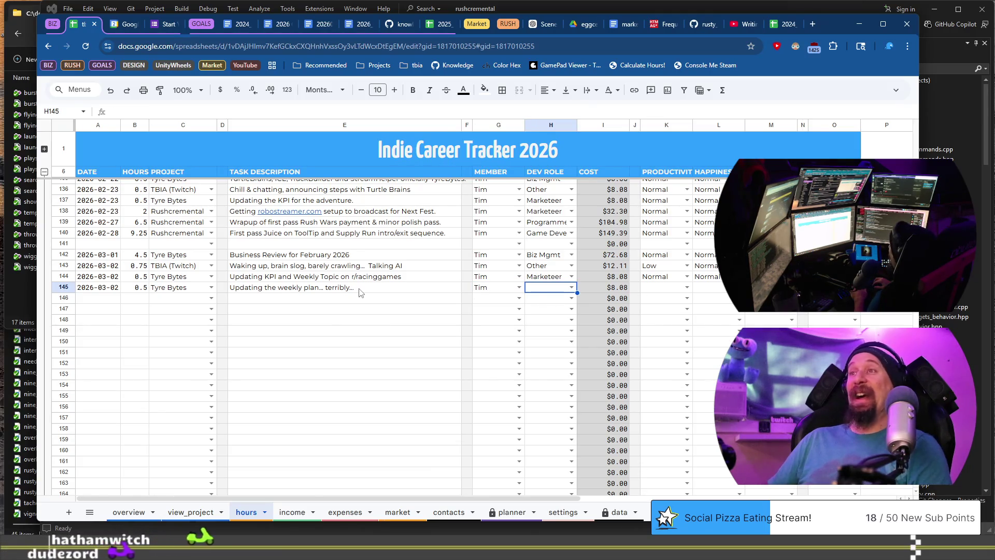
text(Biz)
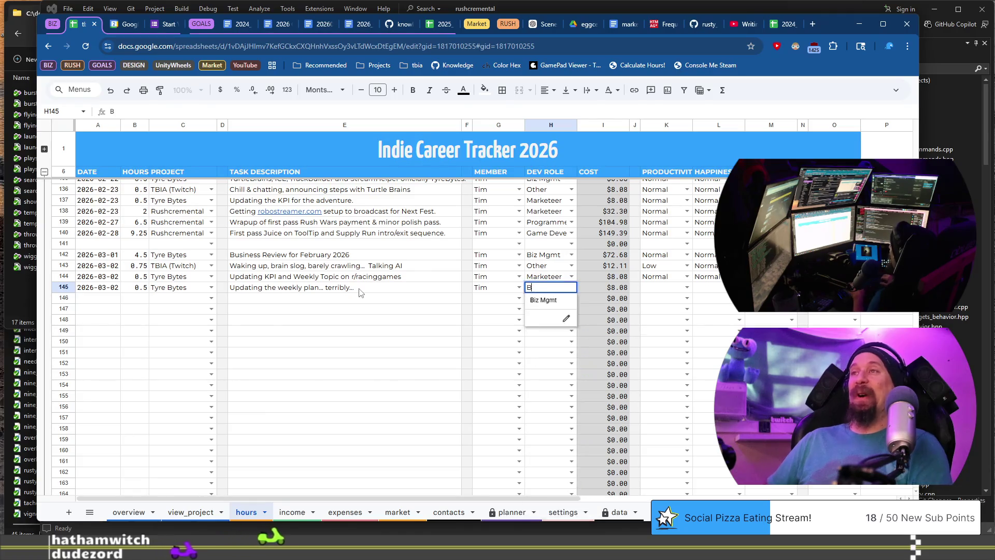
key(Tab)
key(Tab)
key(Tab)
Step: Fill row 144's Normal ratings down into row 145, then change its productivity to Low
key(Up)
key(Down)
key(shift+Right)
key(shift+Right)
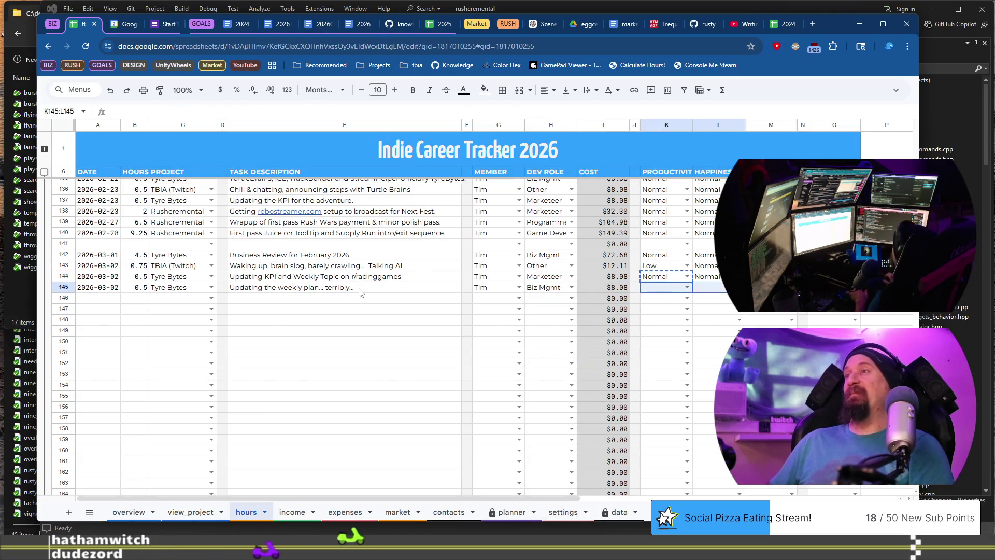
key(ctrl+d)
key(Left)
key(Right)
text(Low)
key(Return)
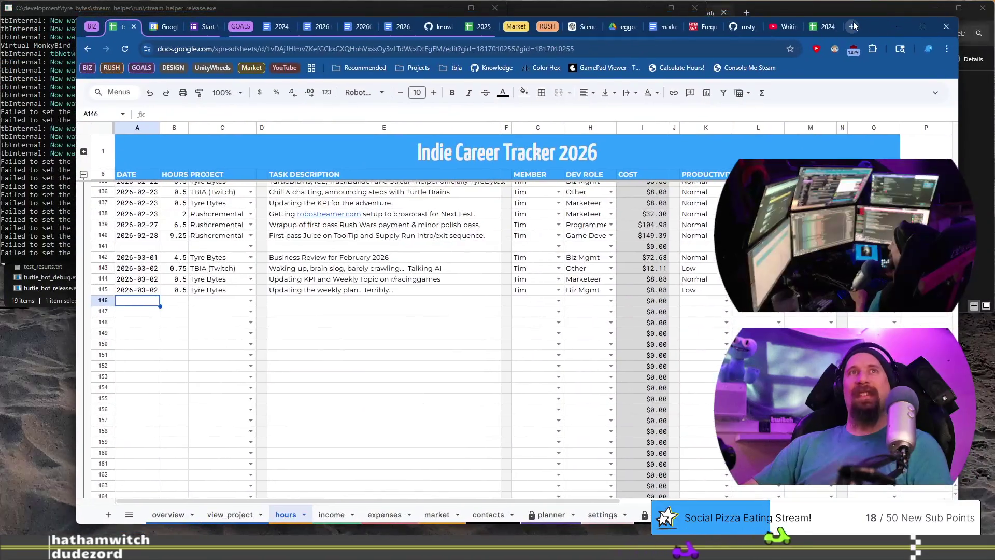
click(852, 27)
Step: Close the stray tab and rearrange the windows so the racing games spreadsheet is in front
key(ctrl+w)
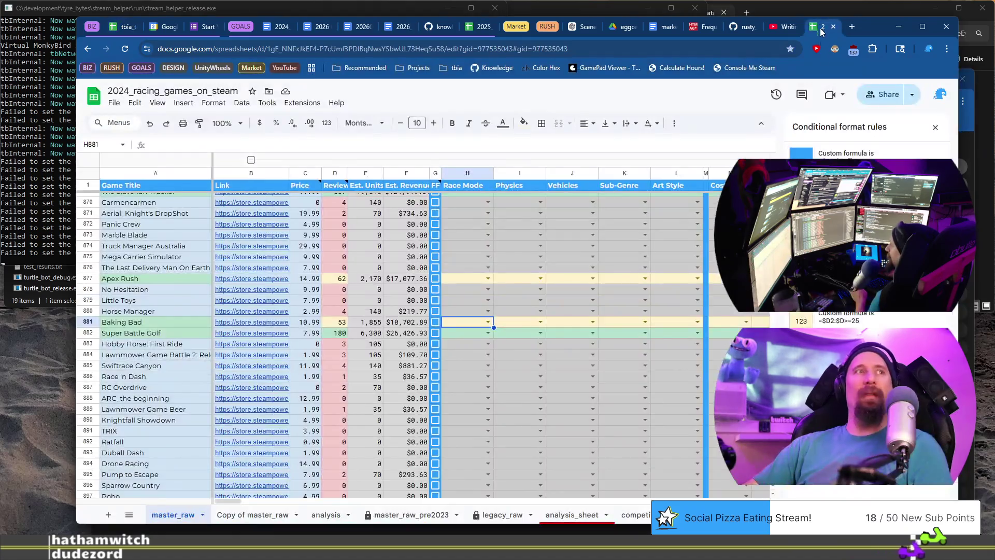
drag(822, 32, 130, 11)
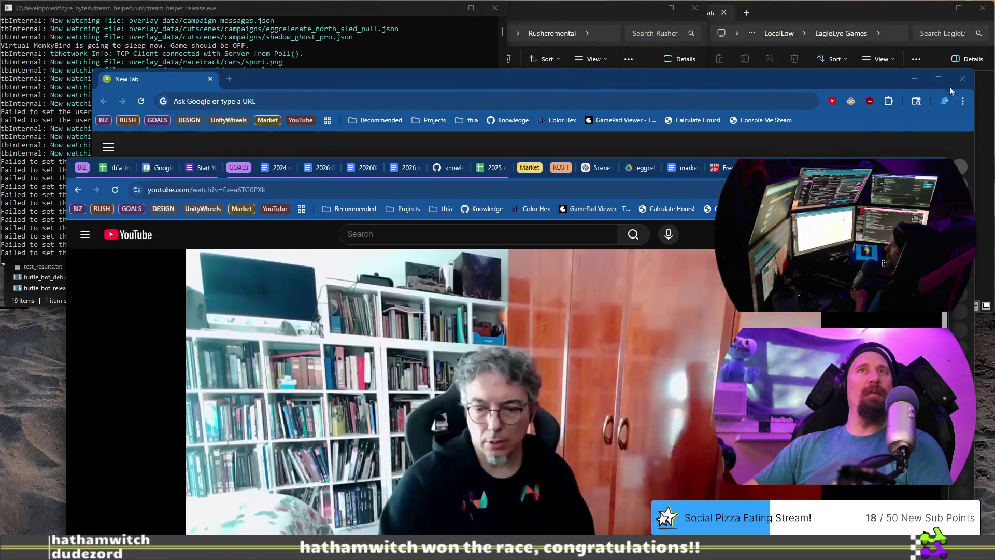
click(963, 79)
mouse_move(863, 169)
mouse_down()
mouse_move(864, 105)
mouse_move(885, 26)
mouse_up()
click(129, 26)
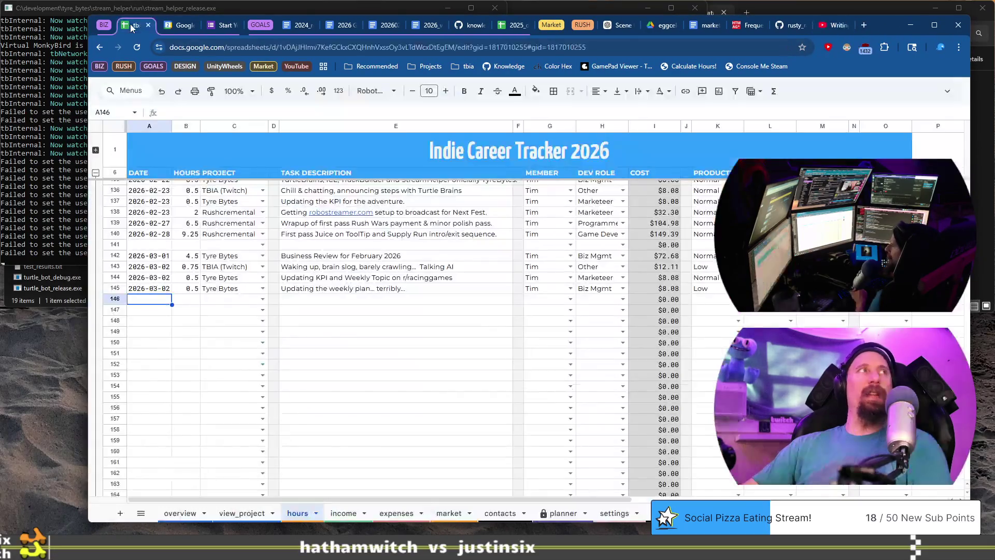
key(alt+Tab)
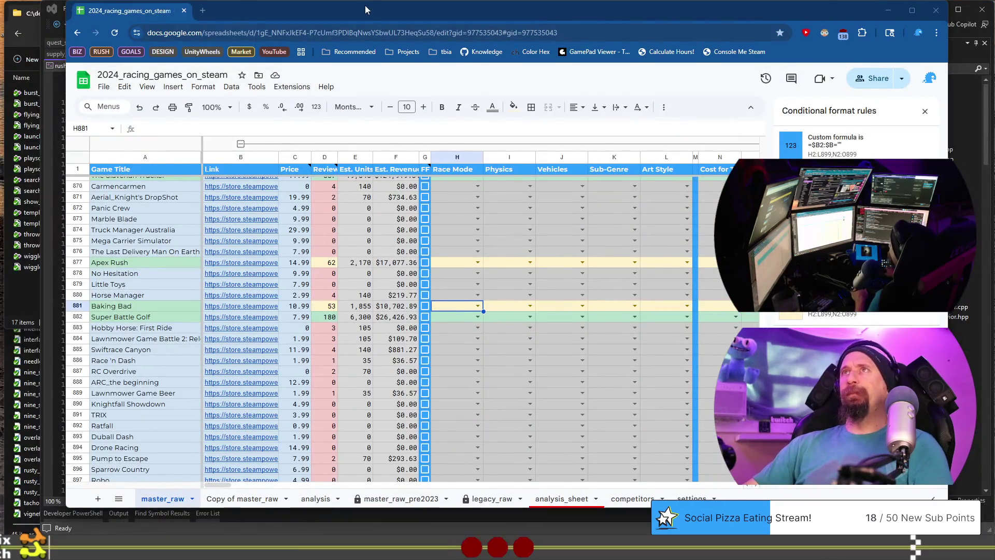
drag(366, 12, 361, 25)
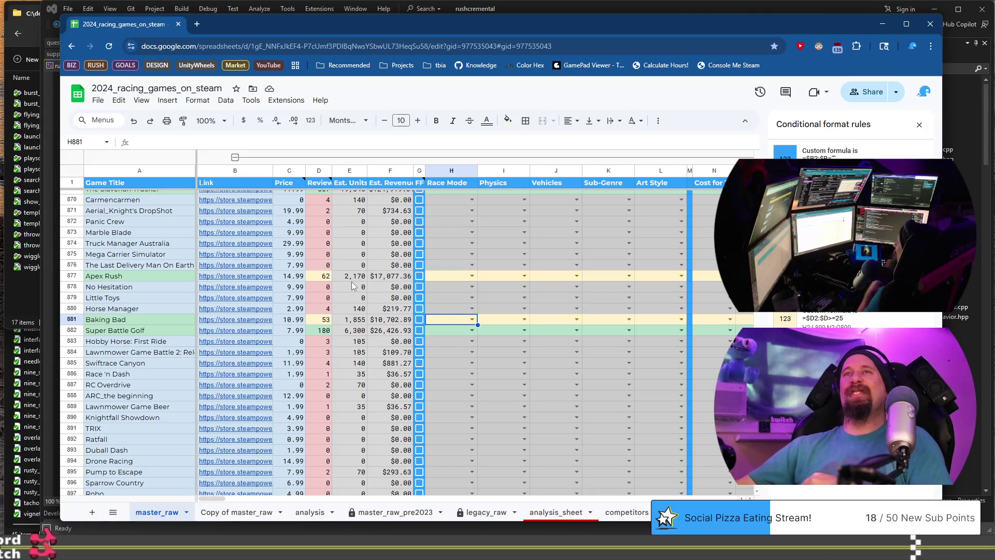
Step: Scroll to February 2026 and open Street Vendor's Journey's Steam page from the B834 link
scroll(450, 300, up, 5)
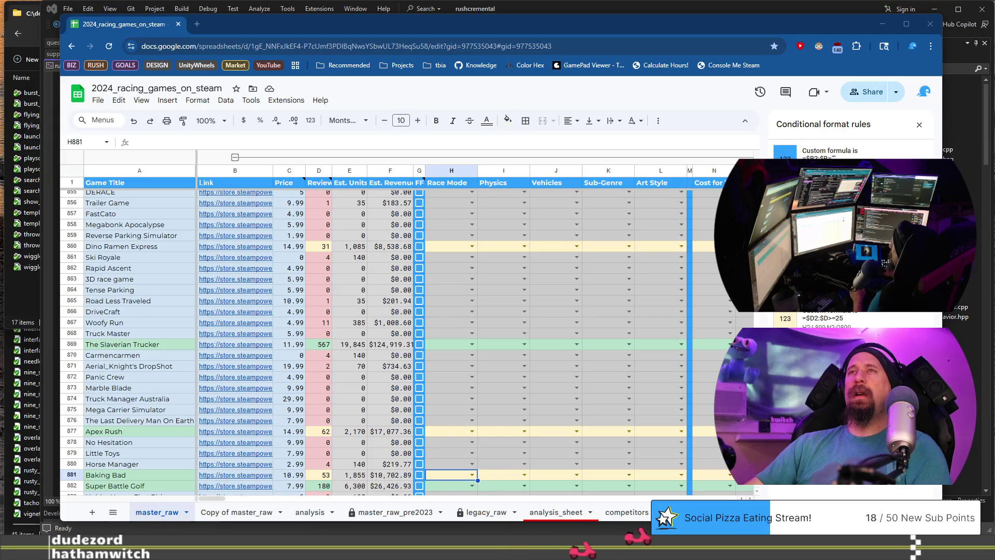
drag(481, 23, 494, 23)
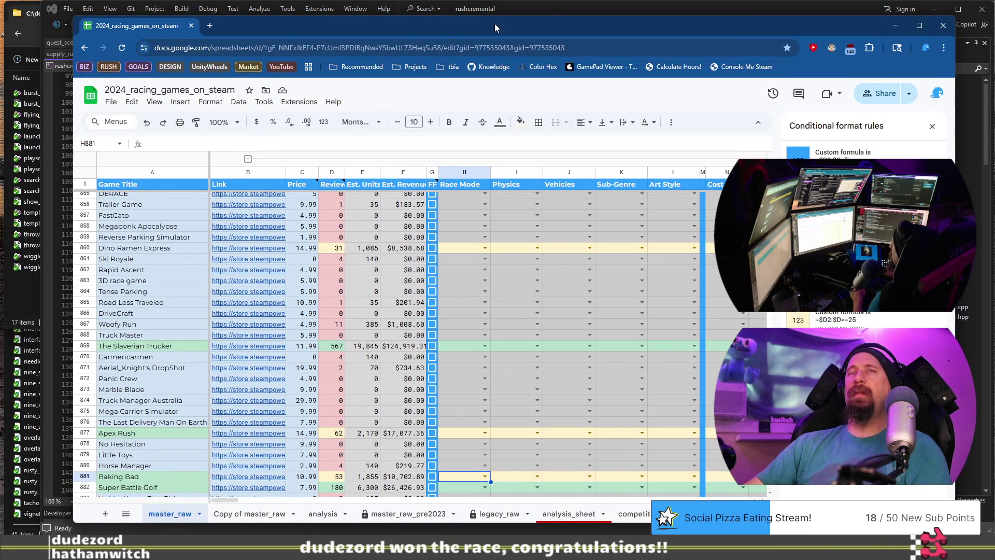
drag(495, 27, 493, 27)
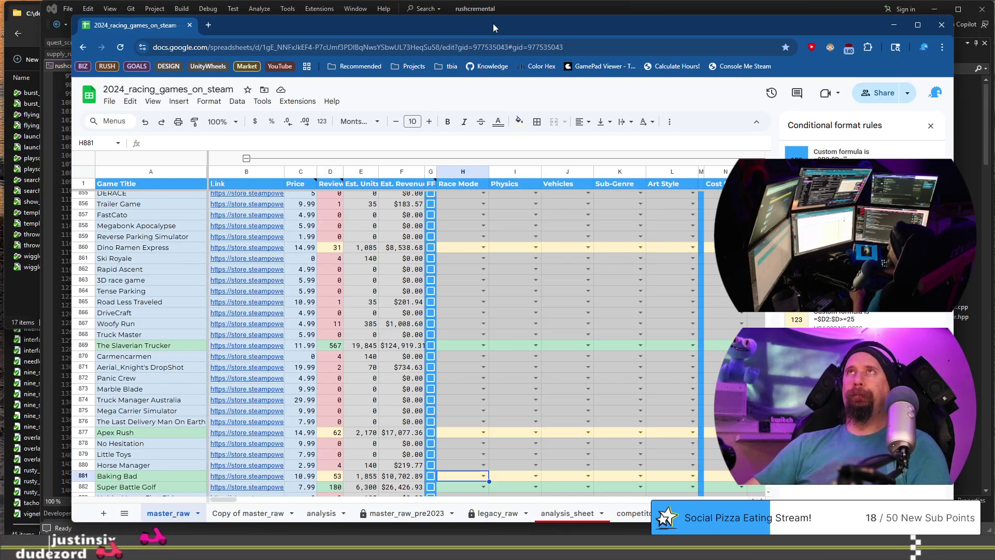
scroll(288, 311, up, 9)
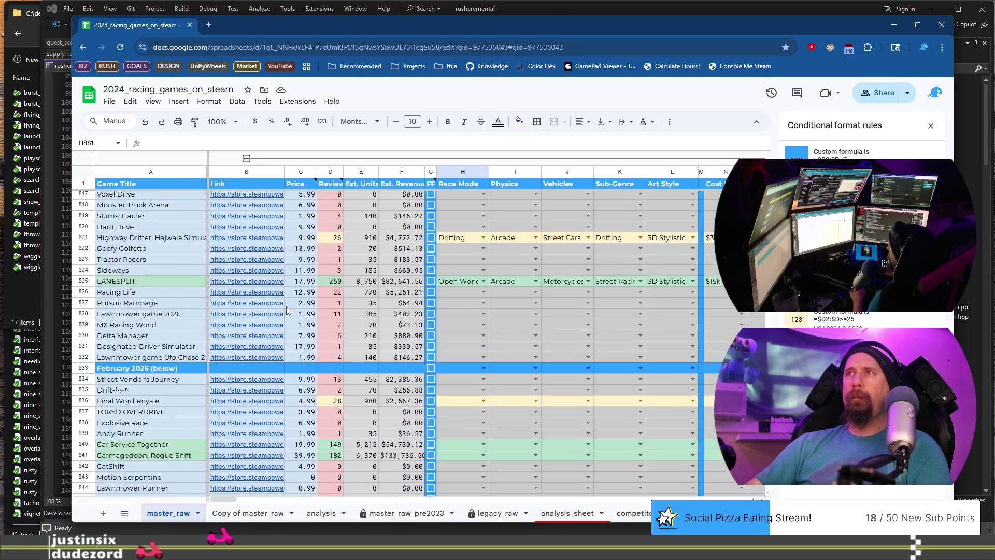
scroll(288, 311, up, 3)
scroll(312, 271, down, 10)
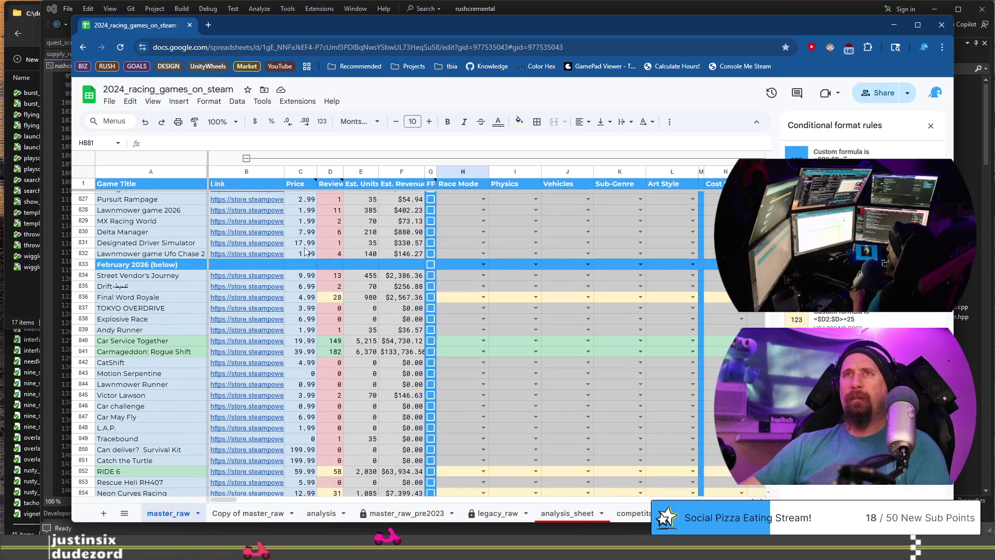
click(245, 275)
click(258, 295)
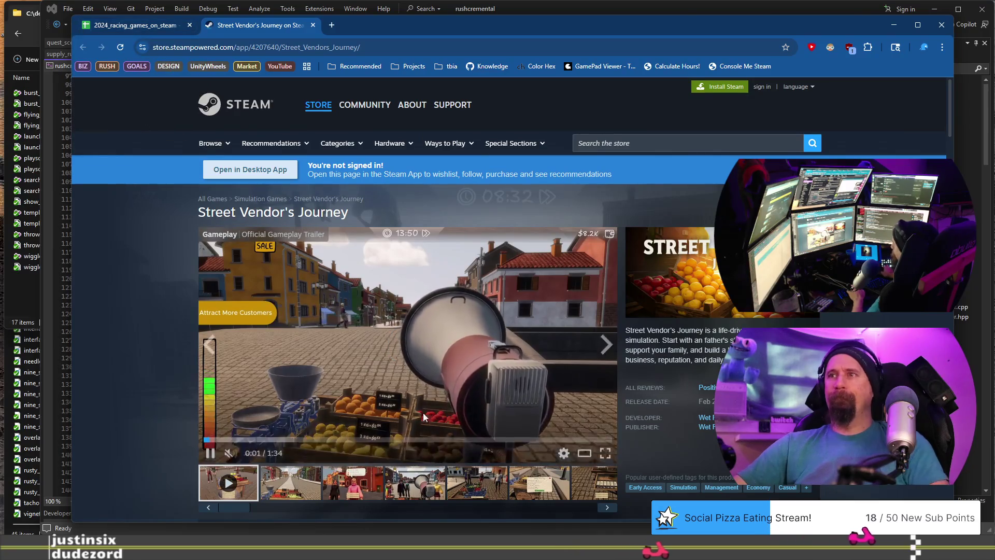
Step: Browse Street Vendor's Journey's screenshots, check its full tag list for Driving, and select the store URL
click(353, 482)
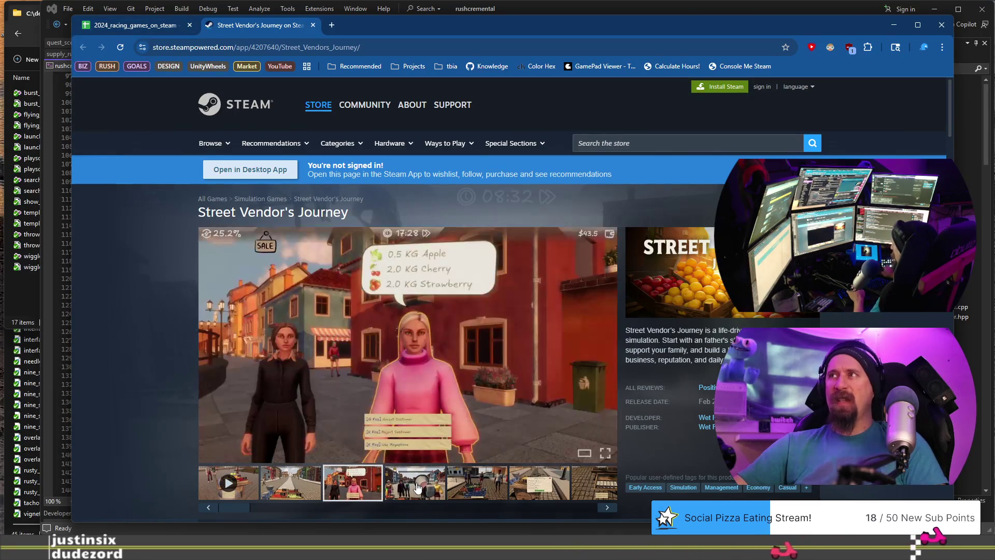
click(418, 488)
click(477, 487)
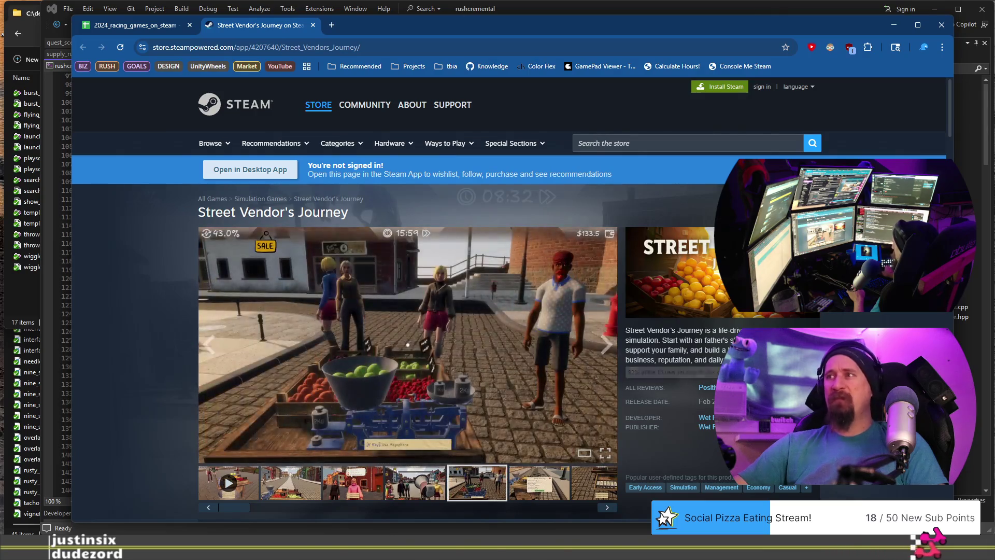
click(806, 488)
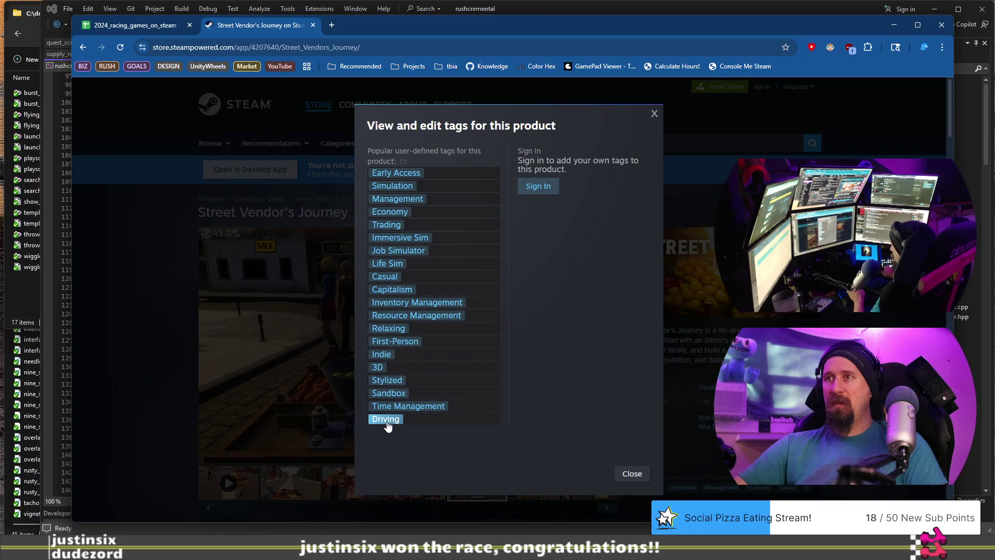
click(170, 319)
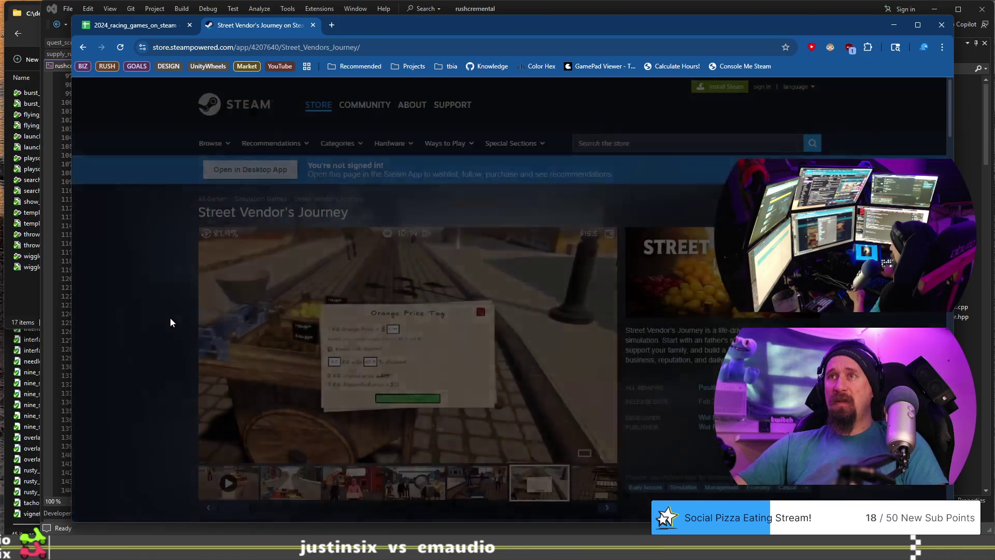
click(389, 49)
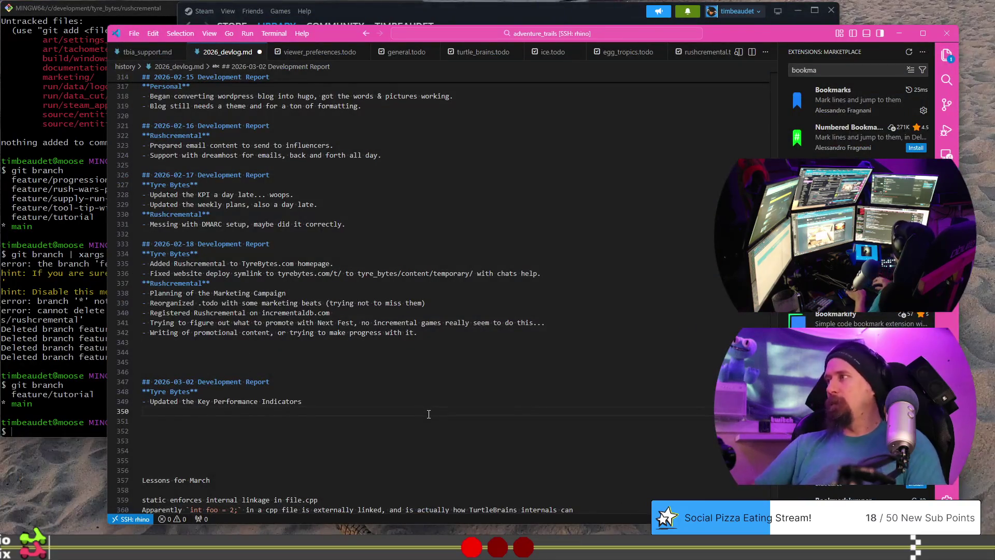
Step: In the VS Code terminal, change into ~/development/undefined/marketing_data_collector/run
key(ctrl+grave)
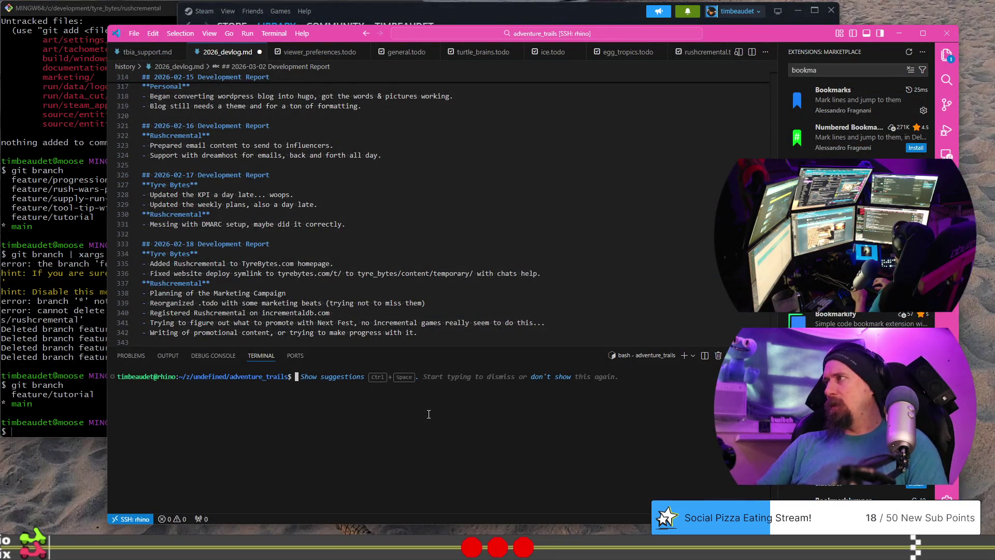
text(ls)
key(Return)
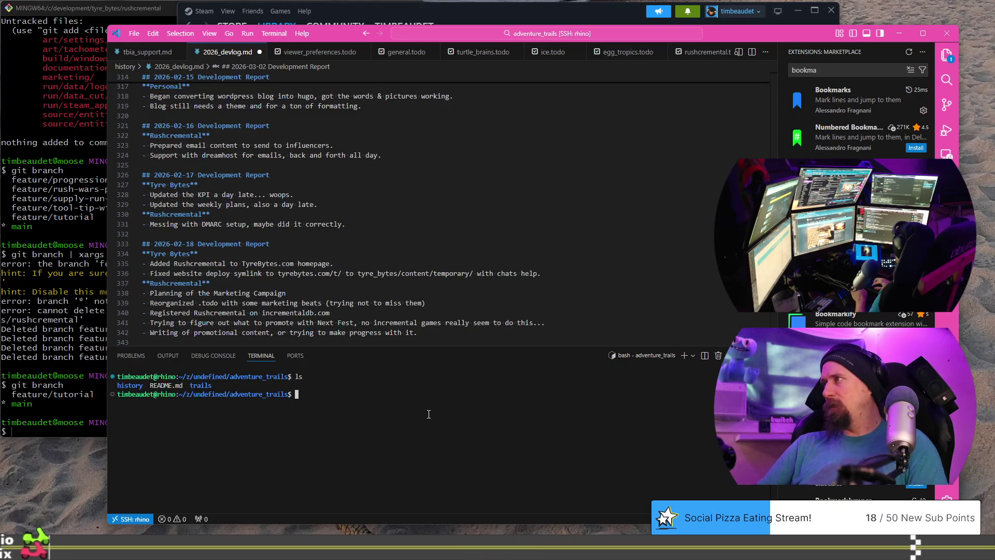
text(cd ../)
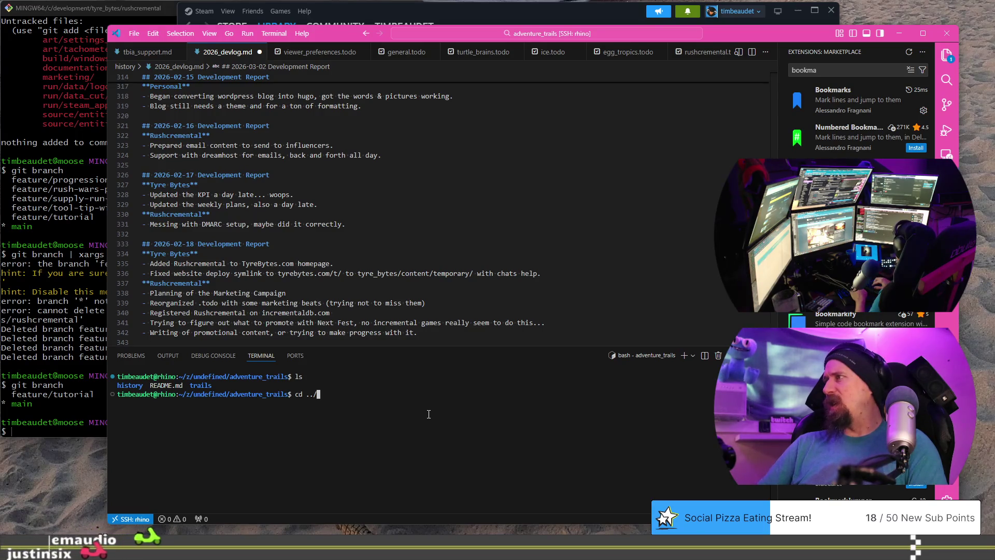
text(..)
key(BackSpace)
key(BackSpace)
key(BackSpace)
text(~/dev)
key(Tab)
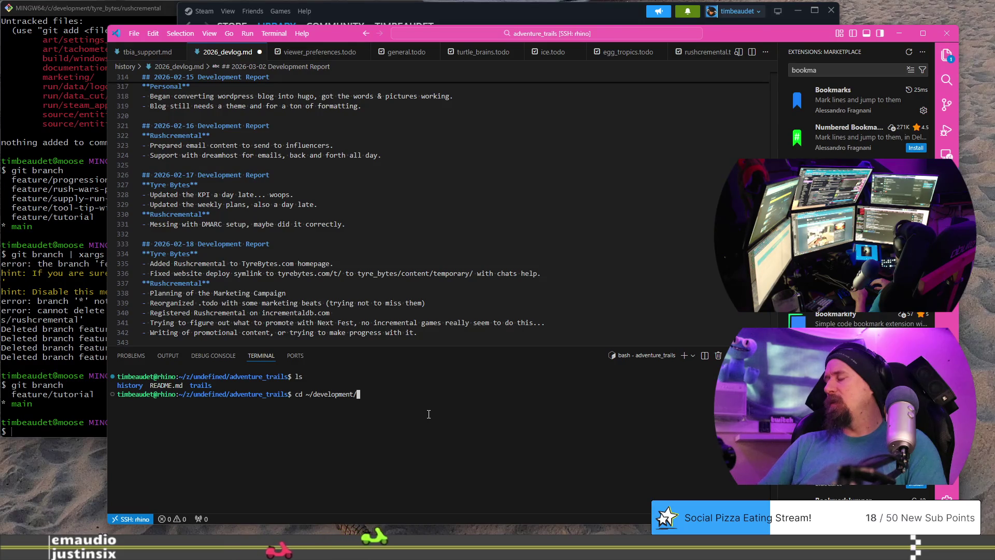
text(und)
key(Tab)
text(mar)
key(Tab)
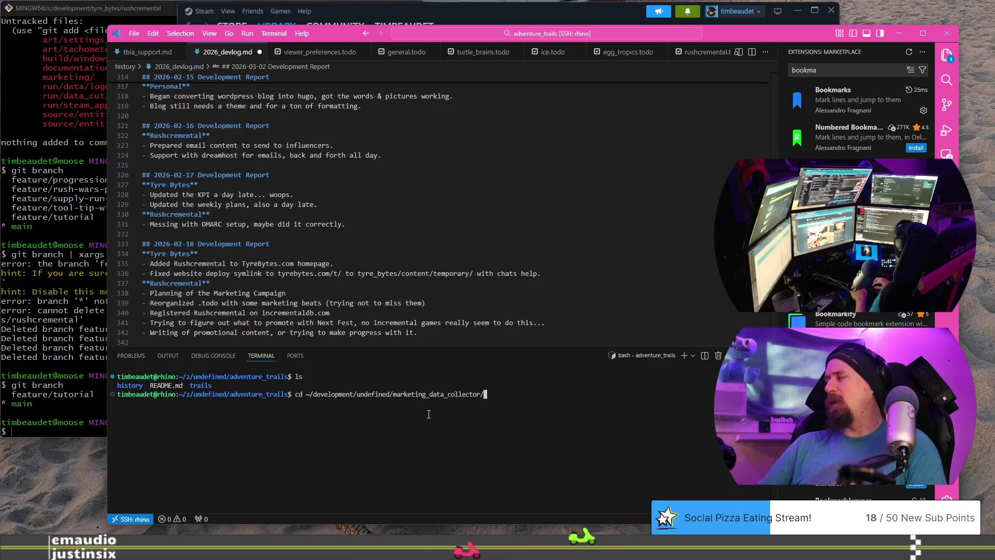
text(run)
key(Return)
Step: Run ./collector --ignore on the pasted Street Vendor's Journey URL, then return to the spreadsheet
text(./)
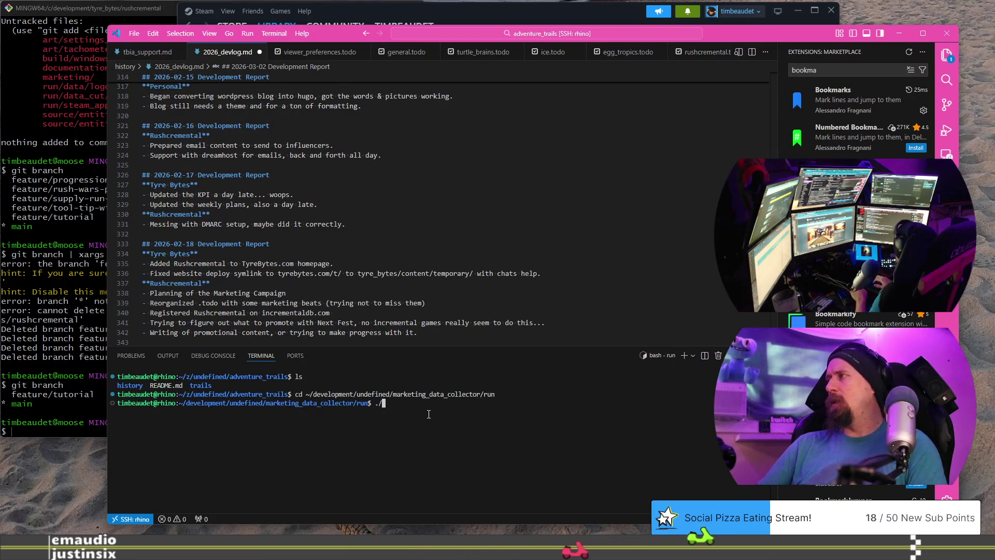
text(collector --ignore)
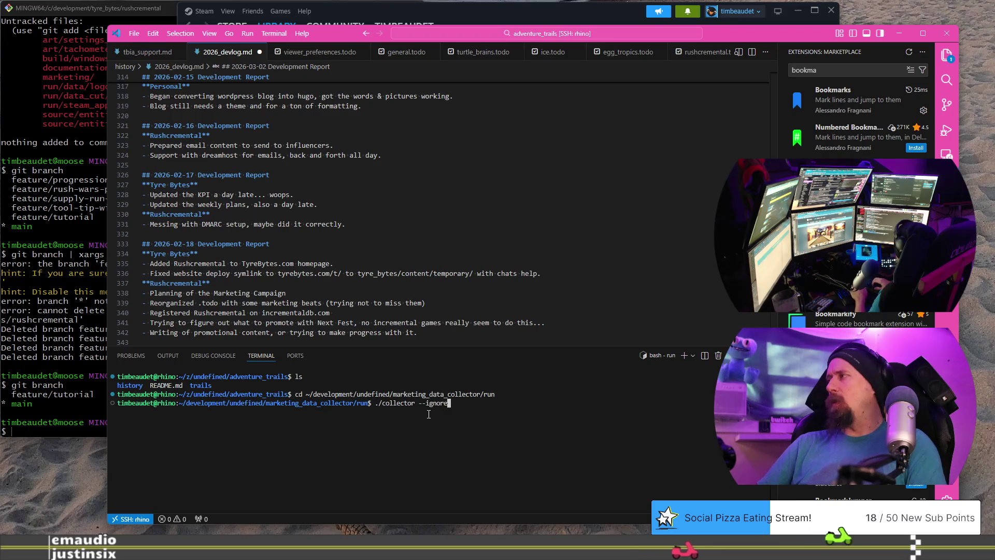
text(https://store.steampowered.com/app/4207640/Street_Vendors_Journey/)
key(Return)
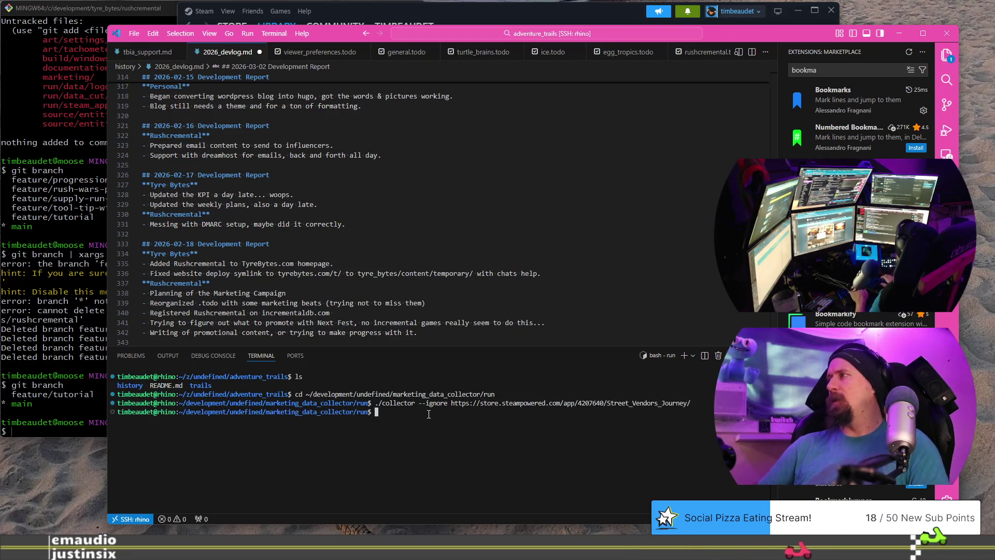
key(alt+Tab)
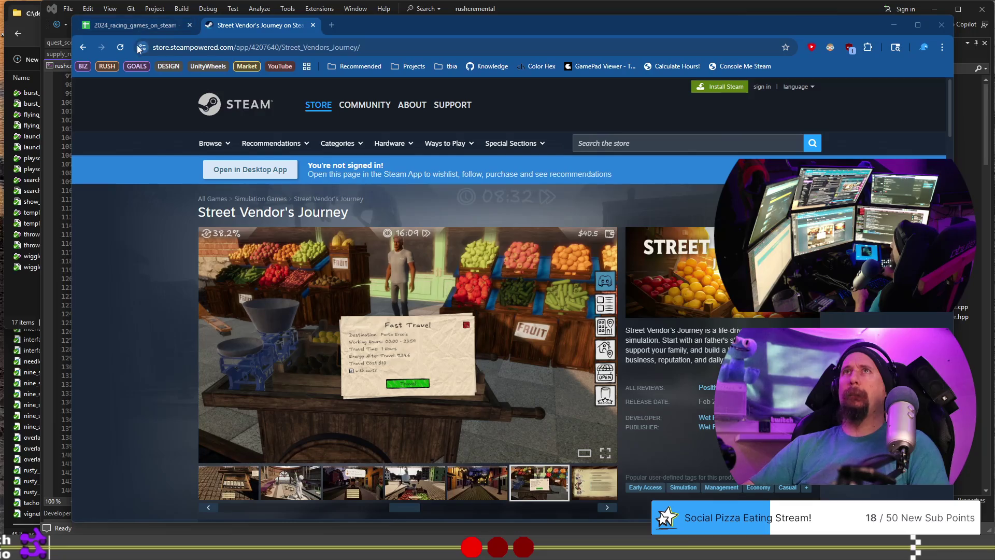
click(138, 27)
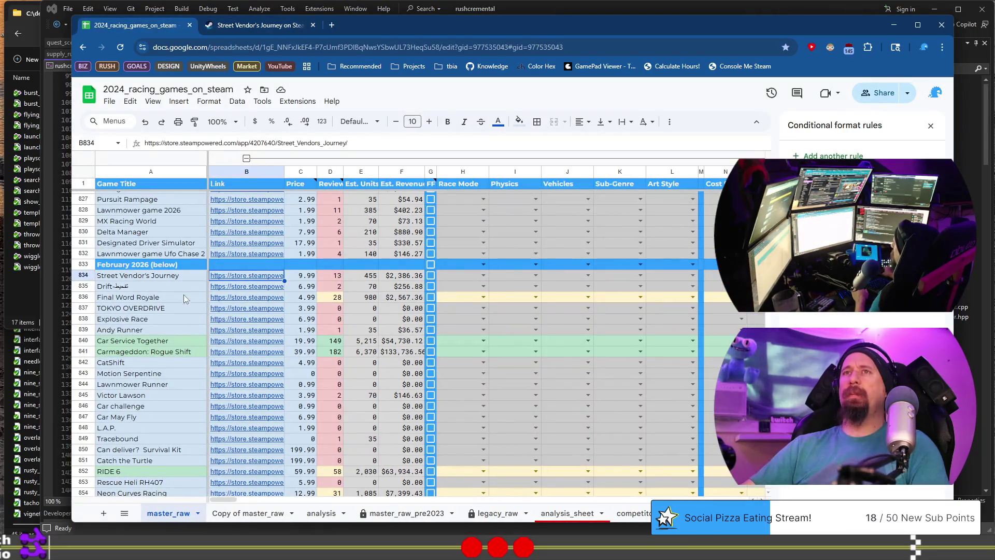
Step: Open Drift's Steam page from the B835 link in a new tab and scroll through it
click(248, 286)
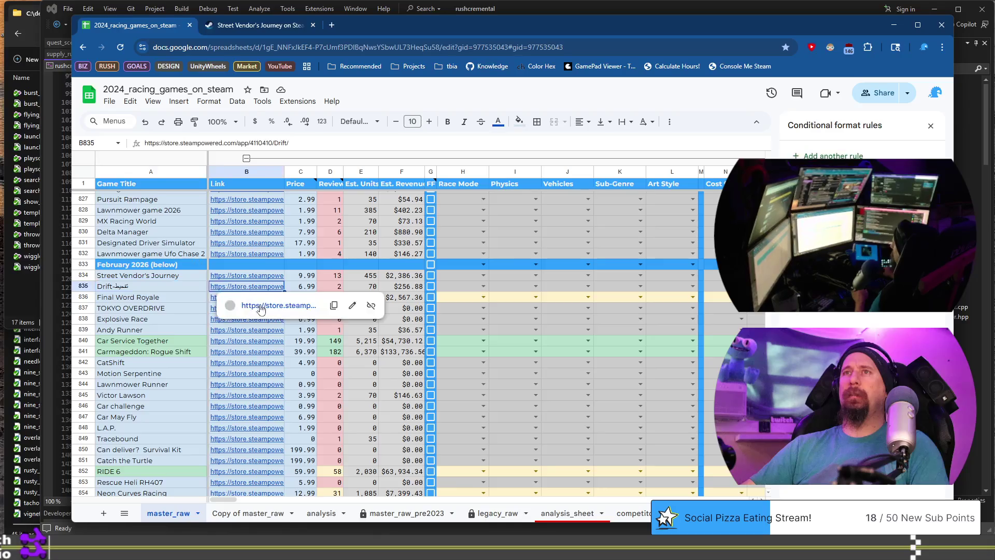
click(261, 306)
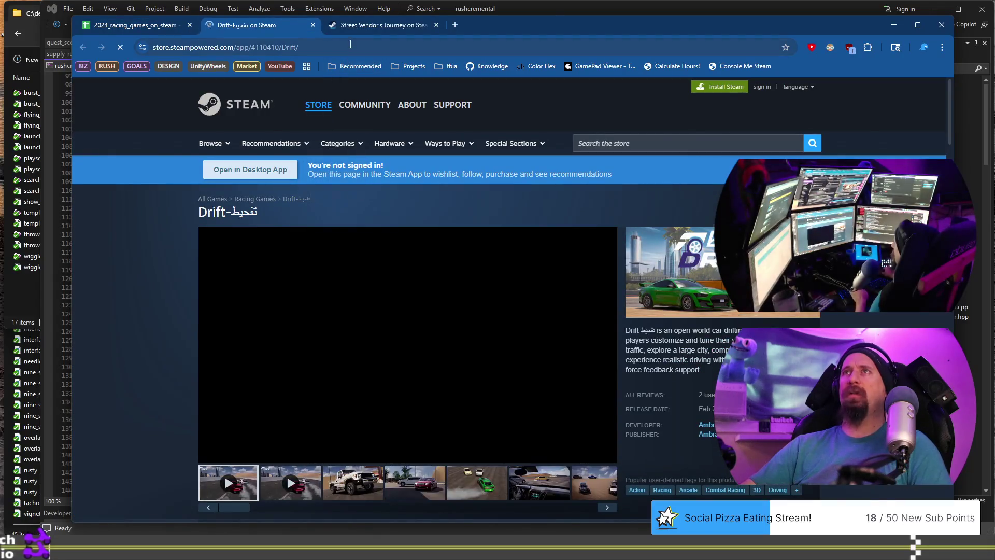
click(350, 45)
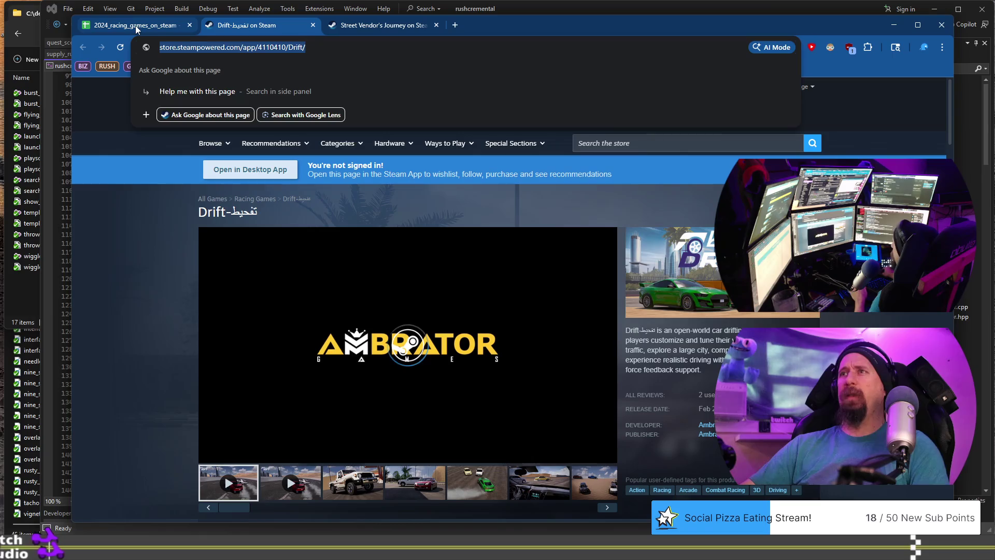
scroll(139, 253, down, 4)
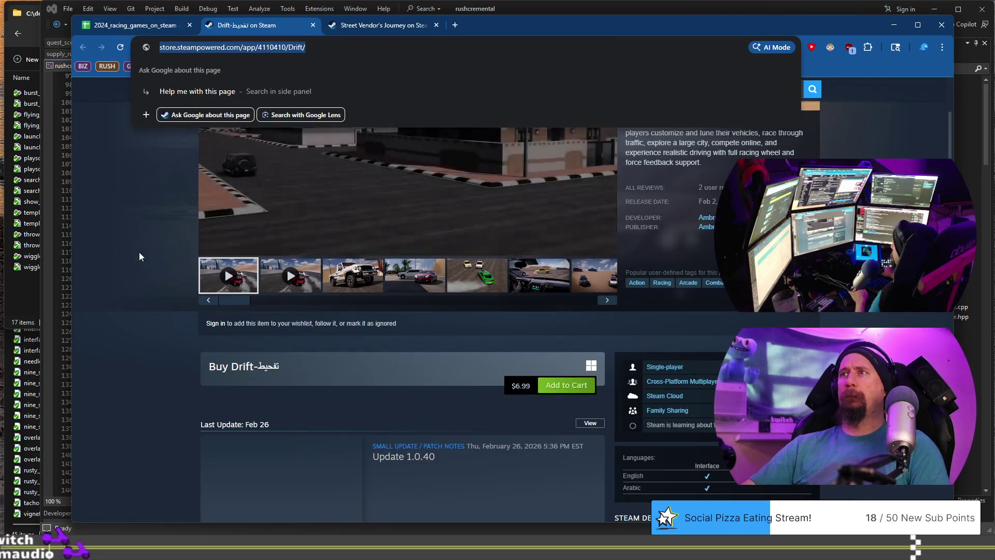
scroll(139, 252, down, 8)
click(139, 252)
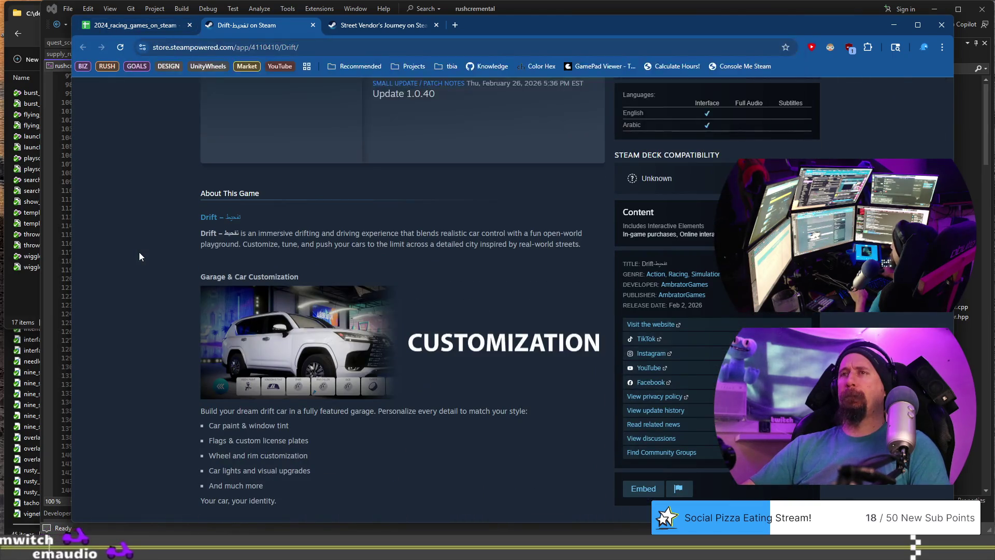
scroll(139, 252, up, 5)
scroll(139, 252, up, 5)
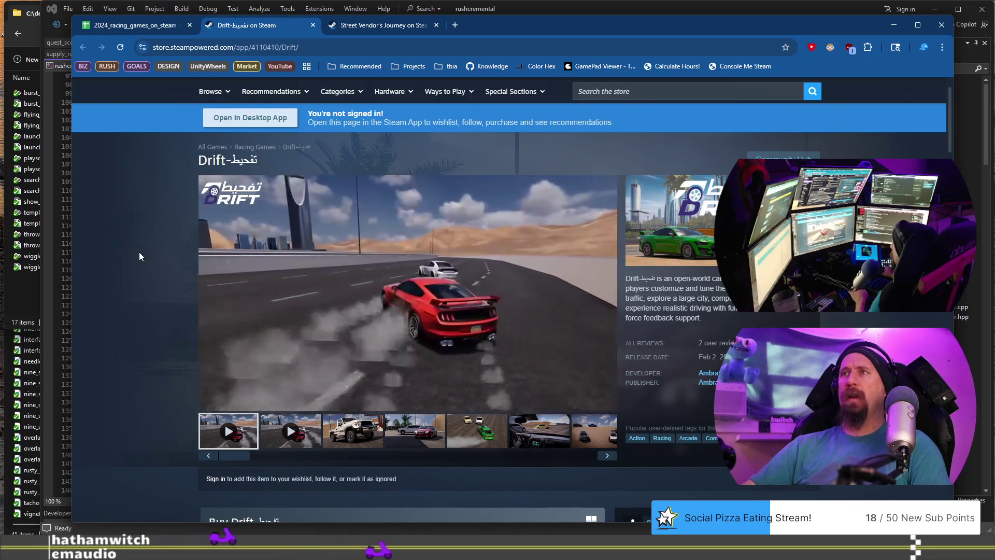
Step: Take another brief look at the Drift page, then return to the racing games spreadsheet
click(139, 27)
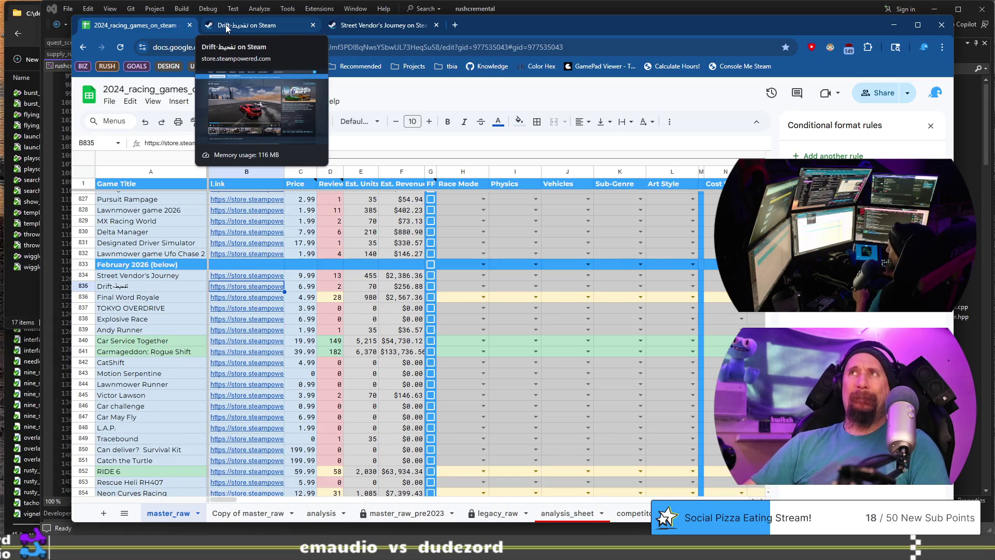
click(226, 27)
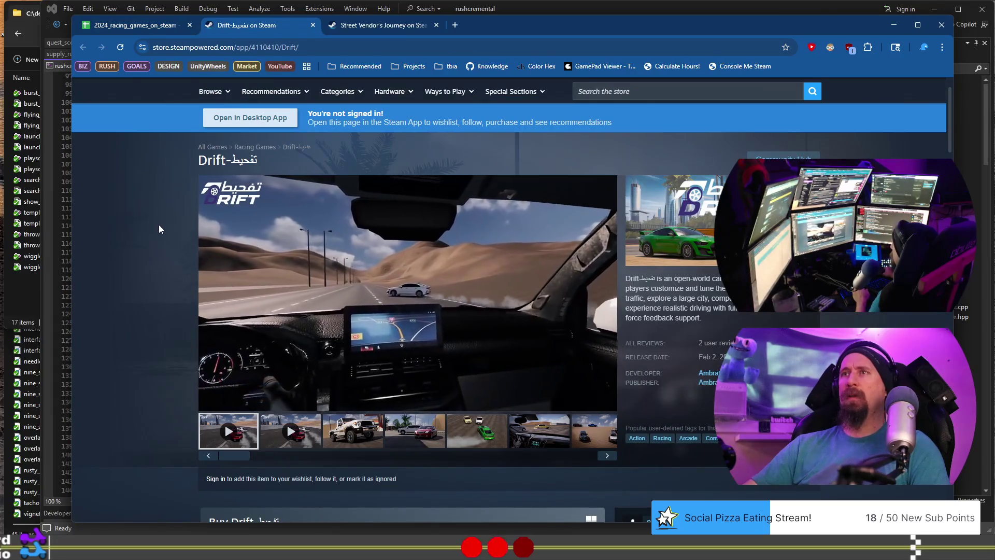
scroll(151, 311, down, 3)
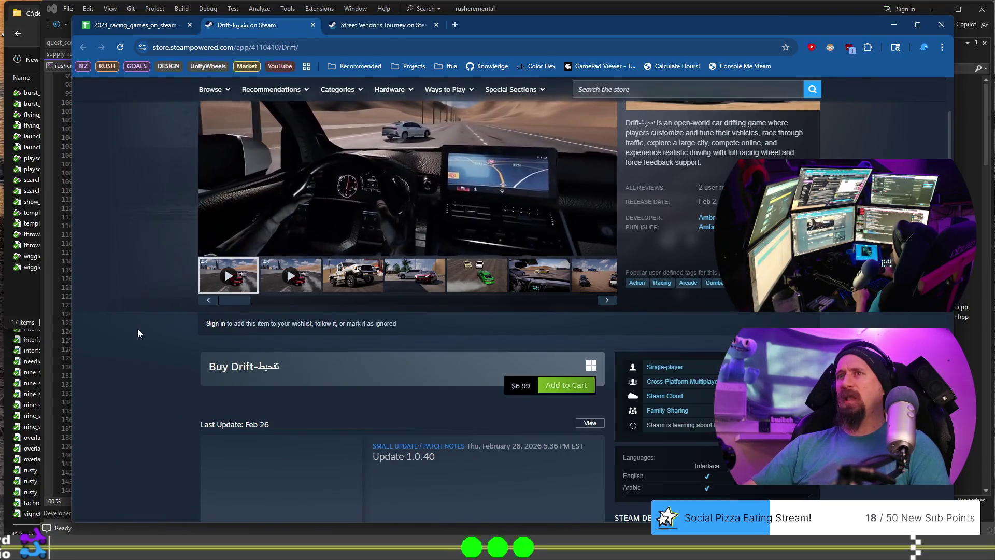
scroll(138, 329, up, 4)
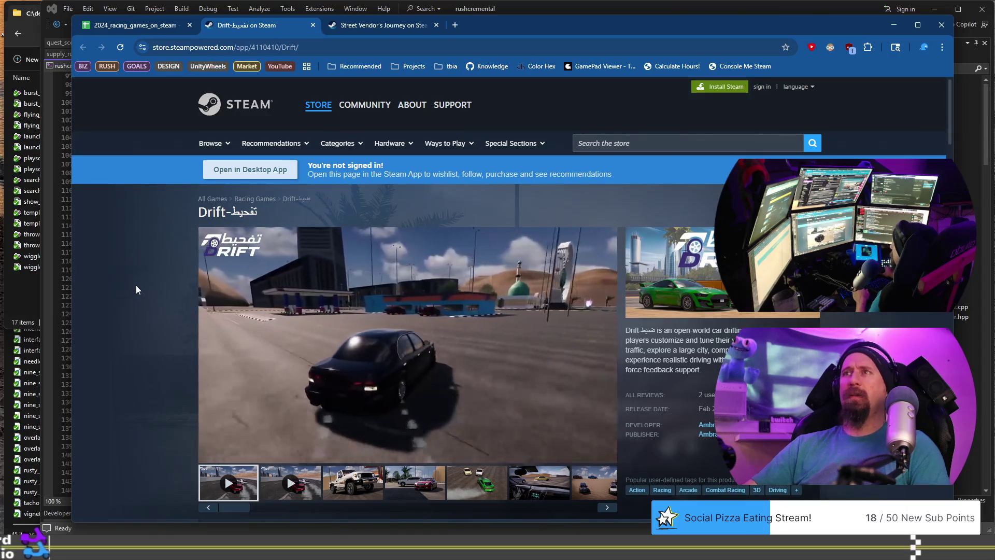
click(134, 24)
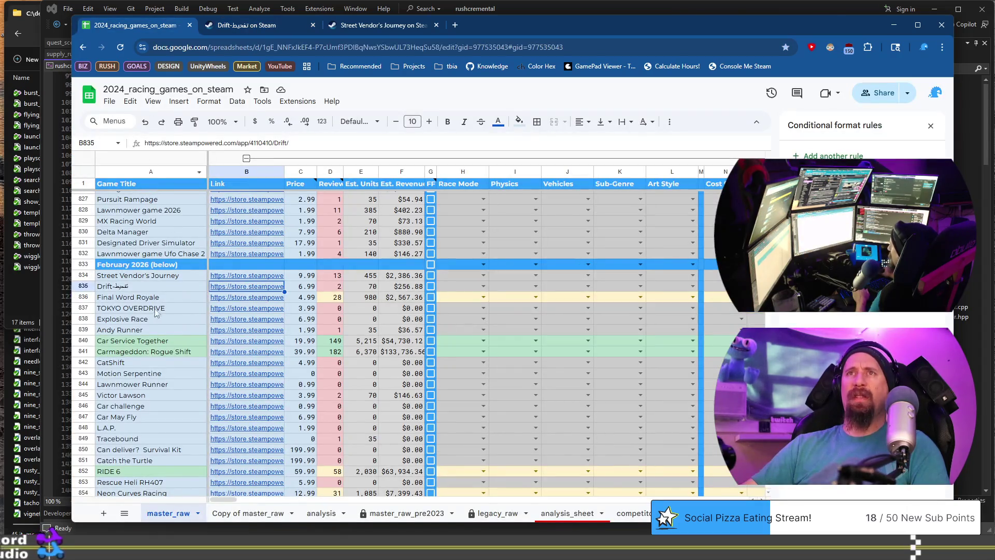
Step: Open Final Word Royale's store page in a new tab and close the Street Vendor's Journey tab
click(246, 297)
click(267, 315)
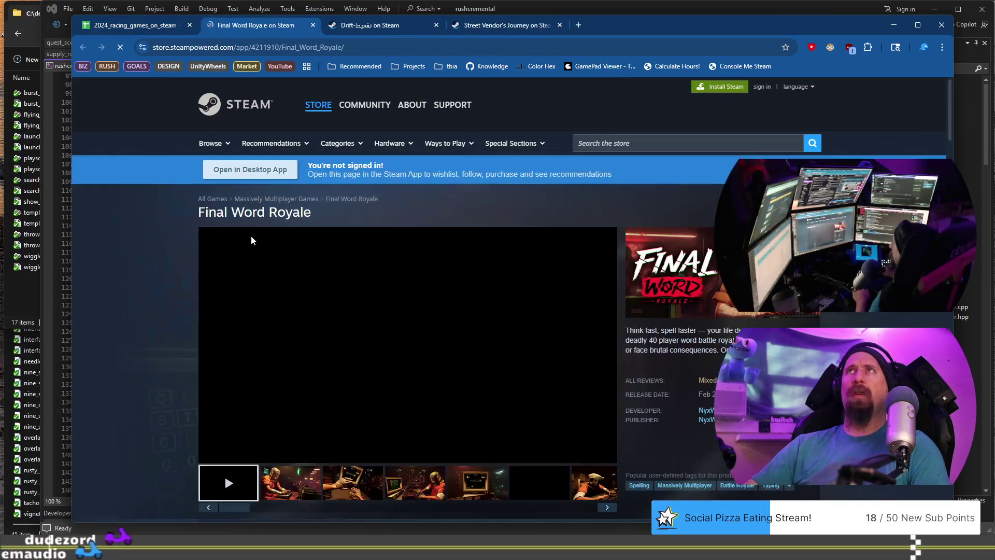
click(546, 25)
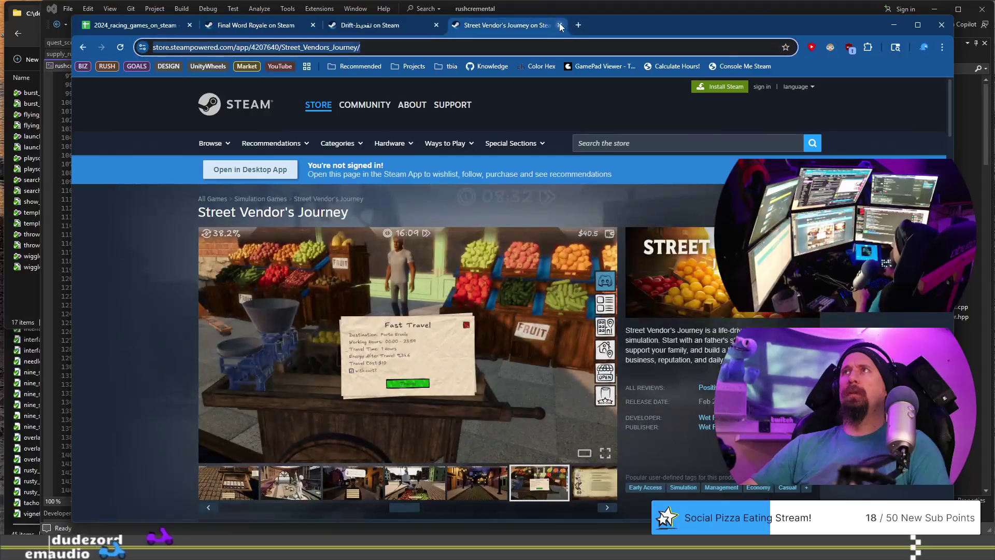
click(560, 25)
click(266, 27)
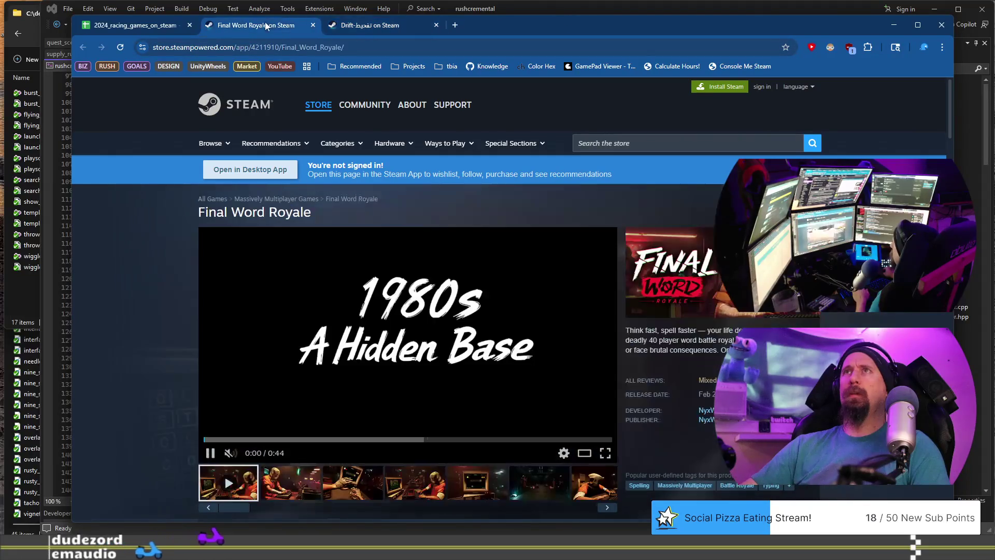
Step: Review Final Word Royale's screenshots and run the collector with --ignore on its copied store URL
scroll(175, 381, down, 1)
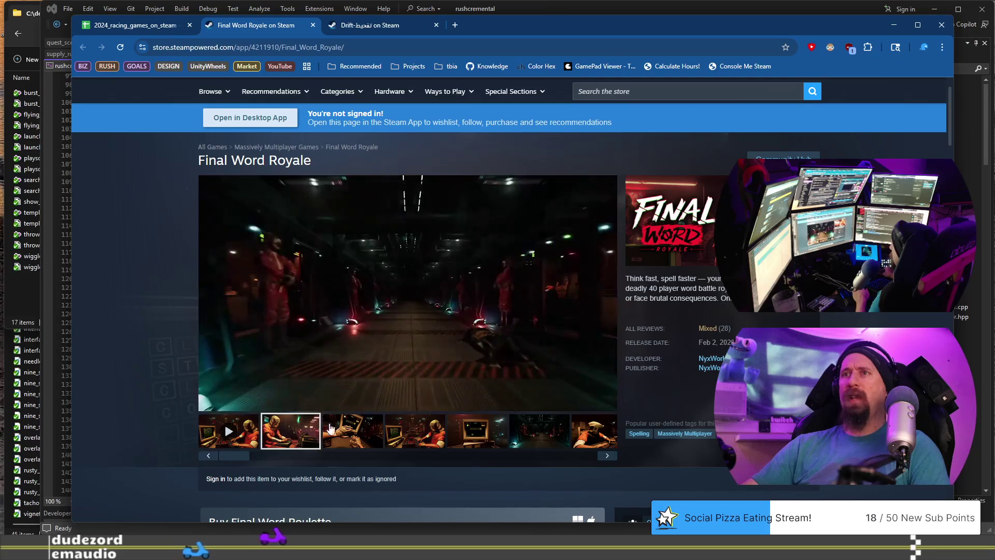
click(352, 431)
click(422, 433)
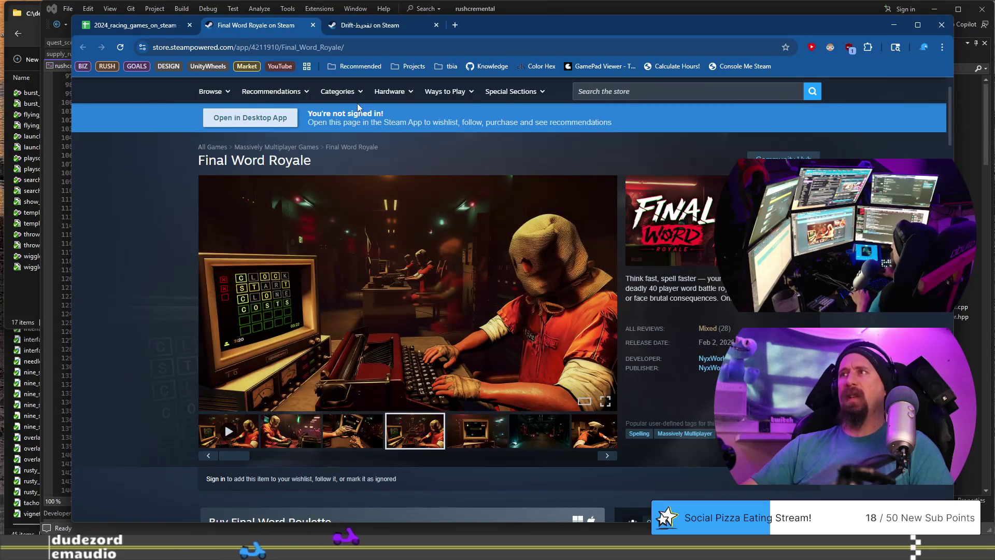
click(342, 46)
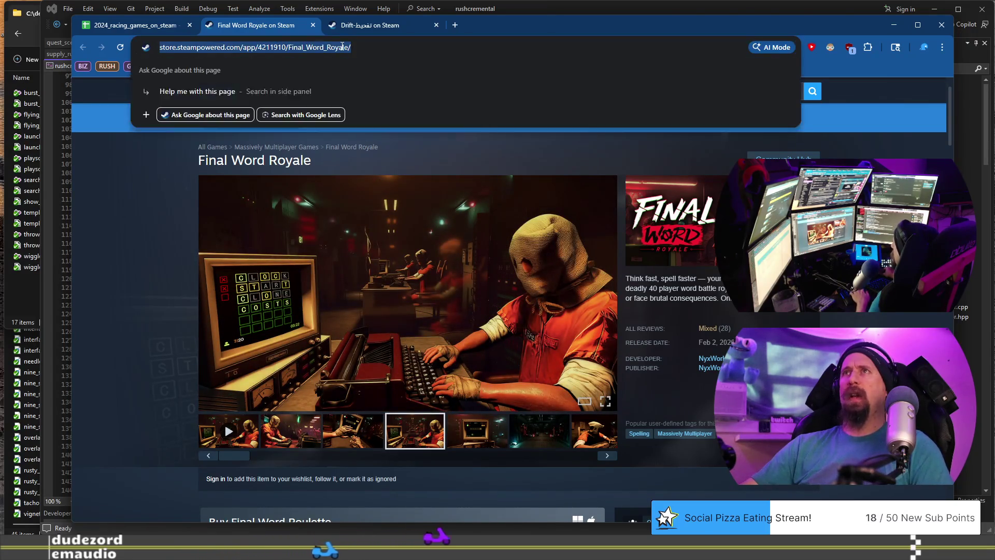
scroll(402, 210, down, 2)
scroll(410, 295, up, 1)
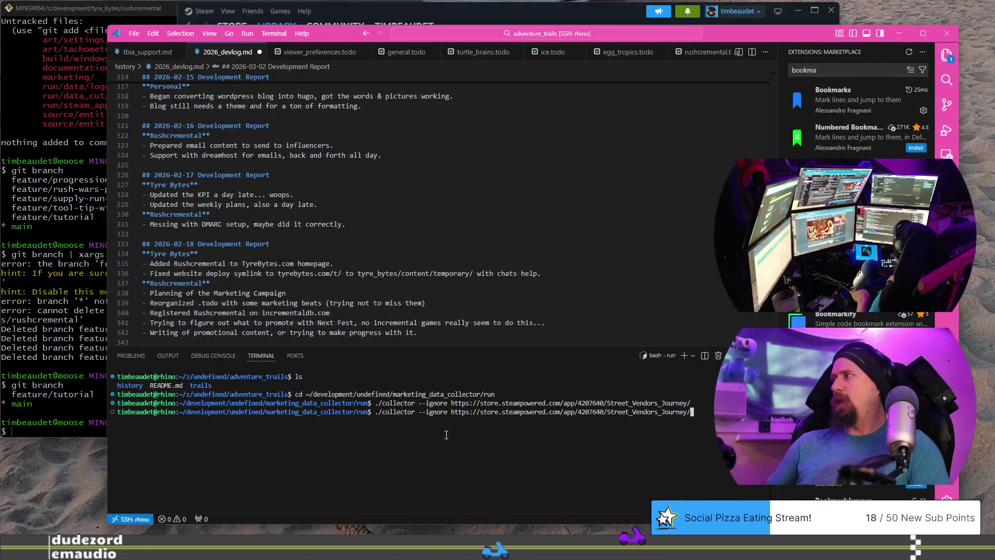
text(https://store.steampowered.com/app/4211910/Final_Word_Royale/)
key(Return)
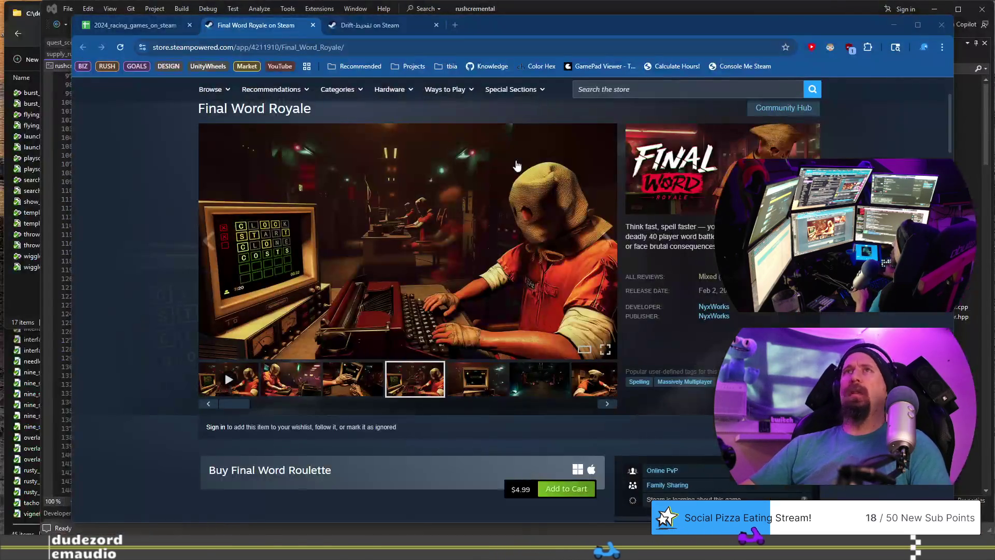
Step: Close the Final Word Royale tab and open TOKYO OVERDRIVE's store page from row 837
click(314, 25)
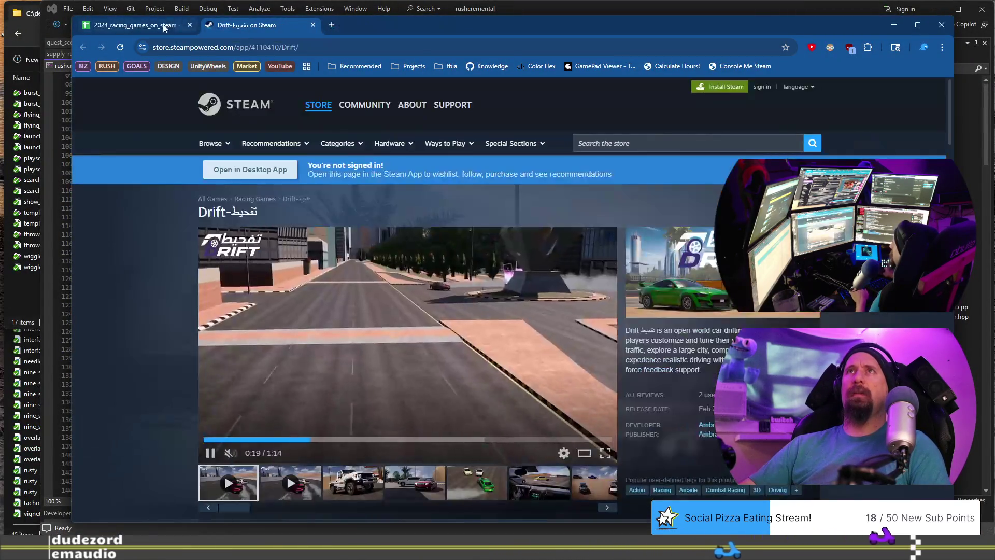
click(134, 25)
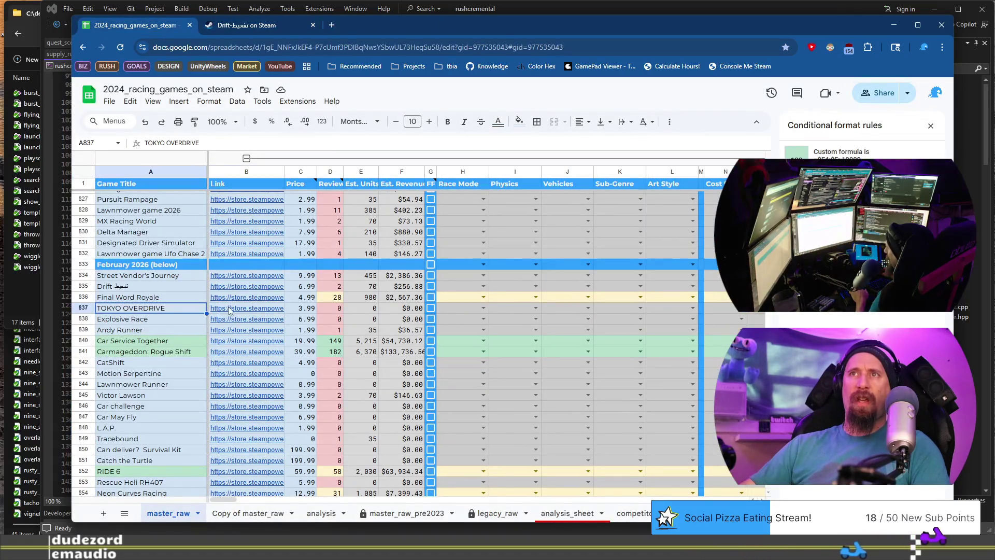
click(247, 308)
click(269, 327)
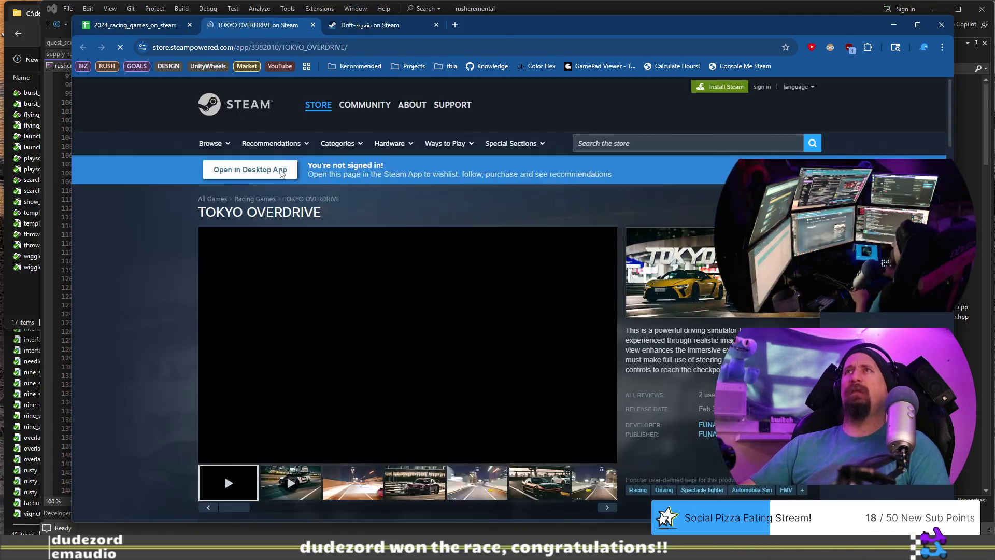
Step: Browse TOKYO OVERDRIVE's screenshots, from the third through the last red-car shot
click(343, 491)
click(414, 490)
click(477, 490)
click(539, 495)
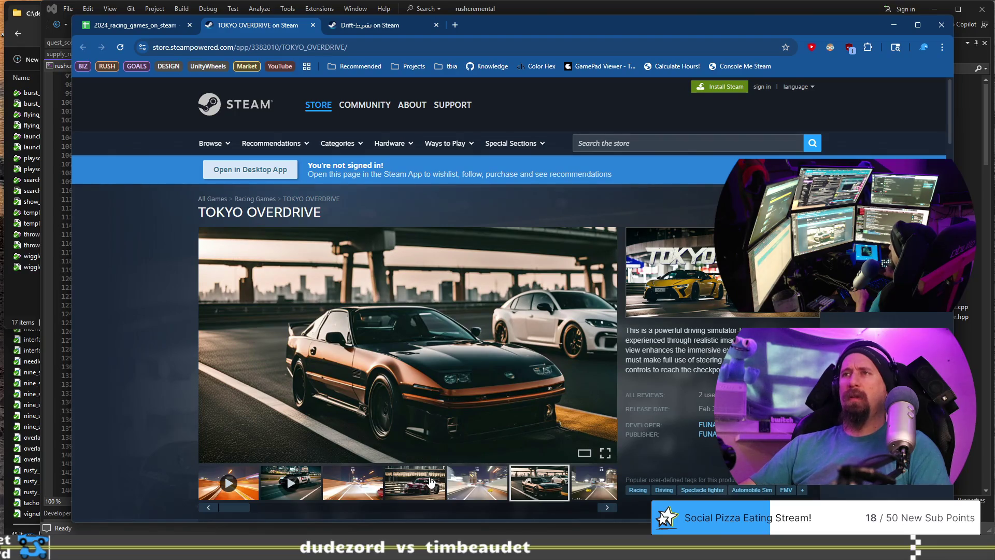
click(392, 502)
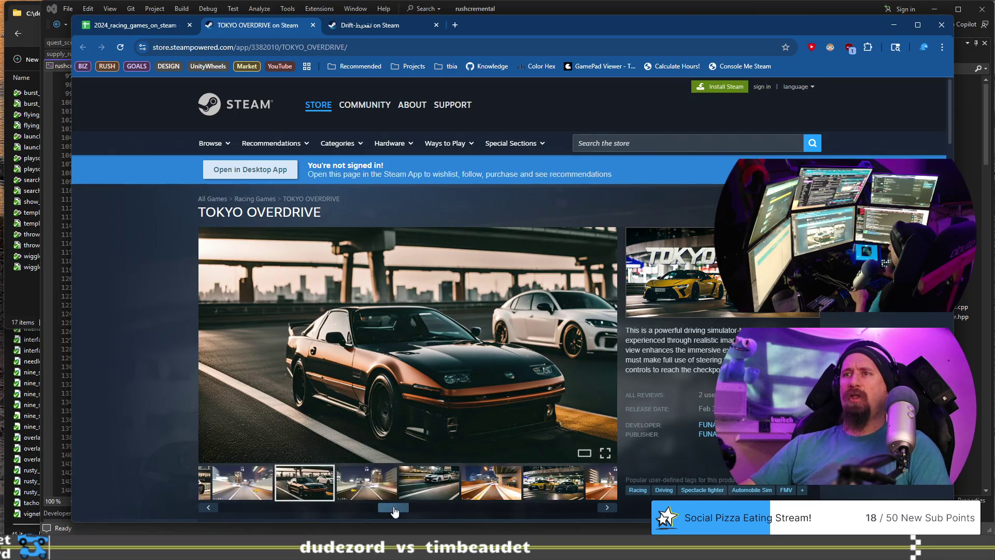
click(475, 489)
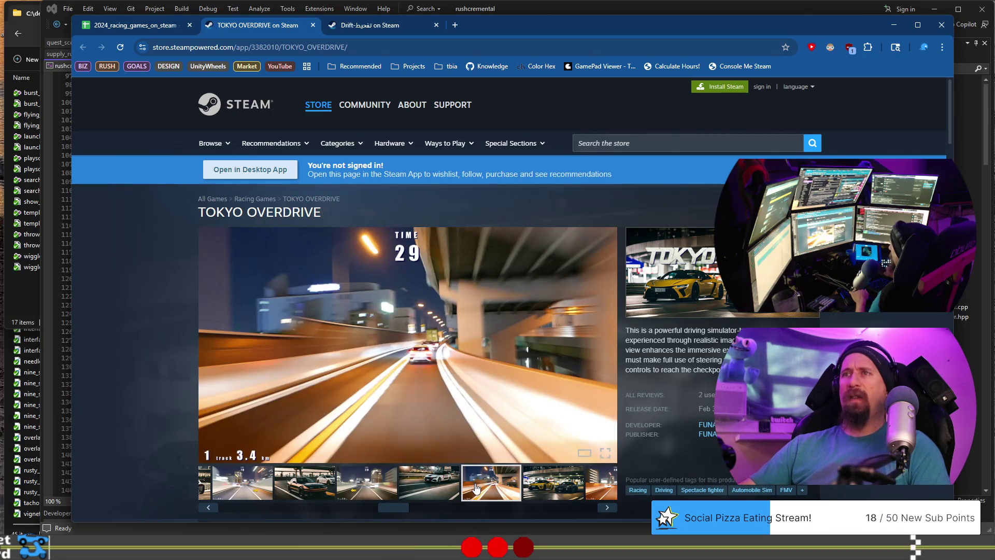
drag(390, 509, 475, 510)
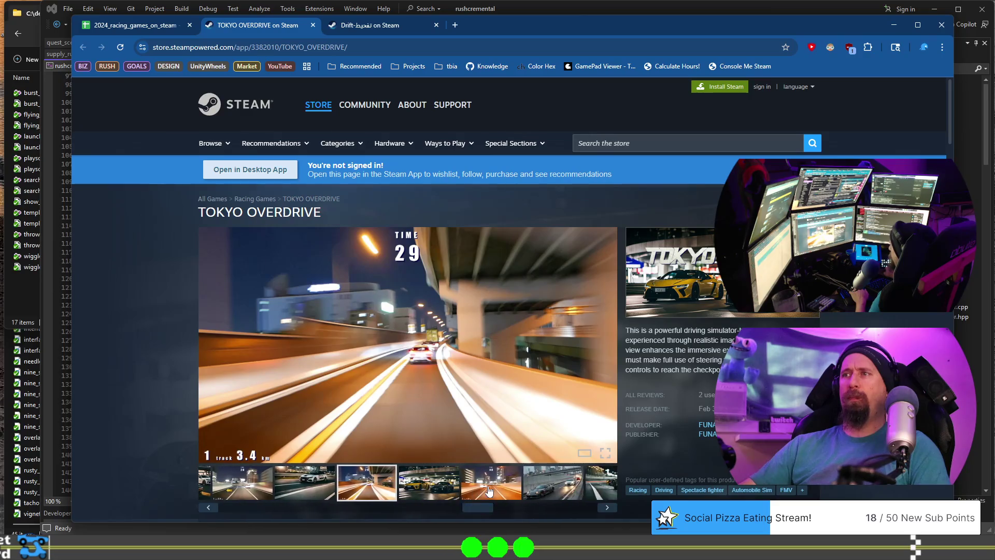
click(486, 490)
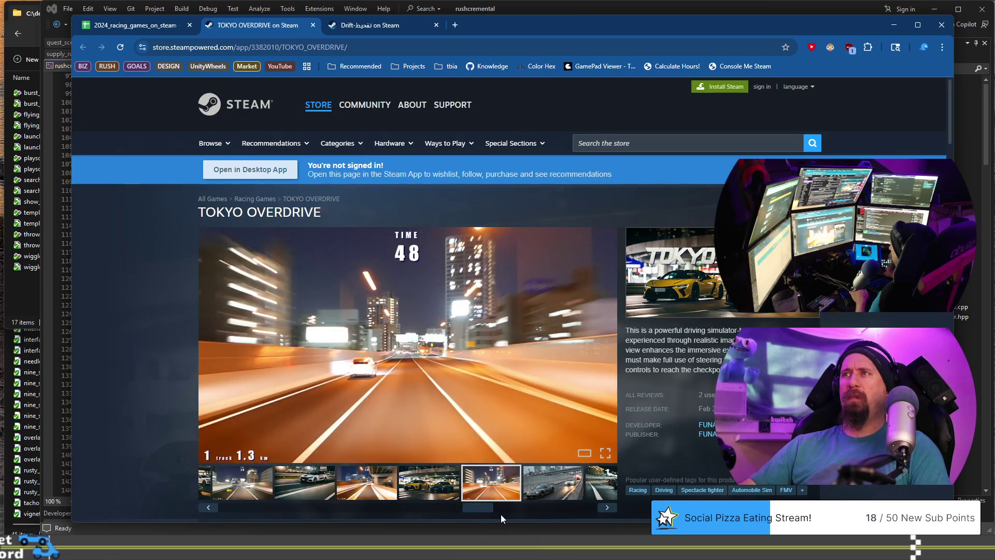
drag(475, 511, 548, 508)
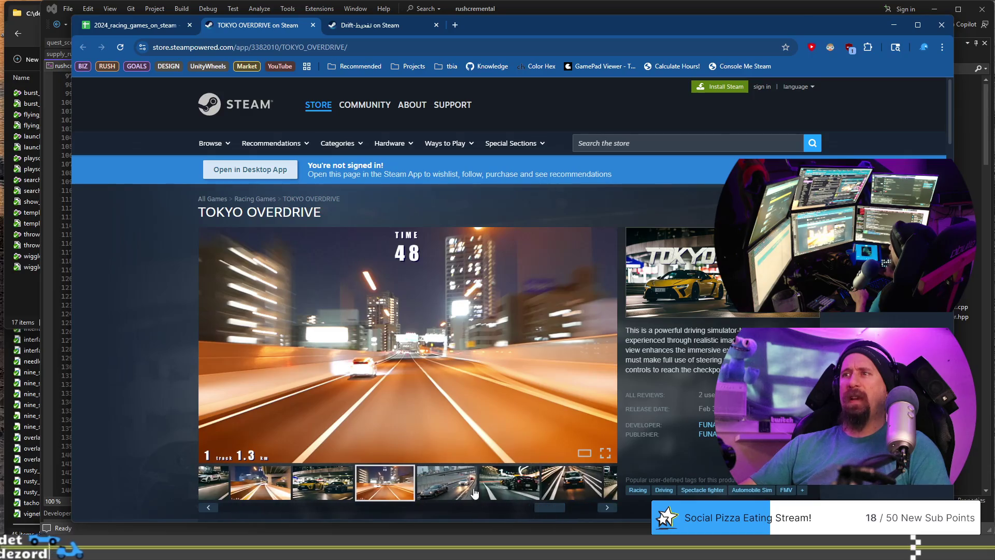
click(519, 495)
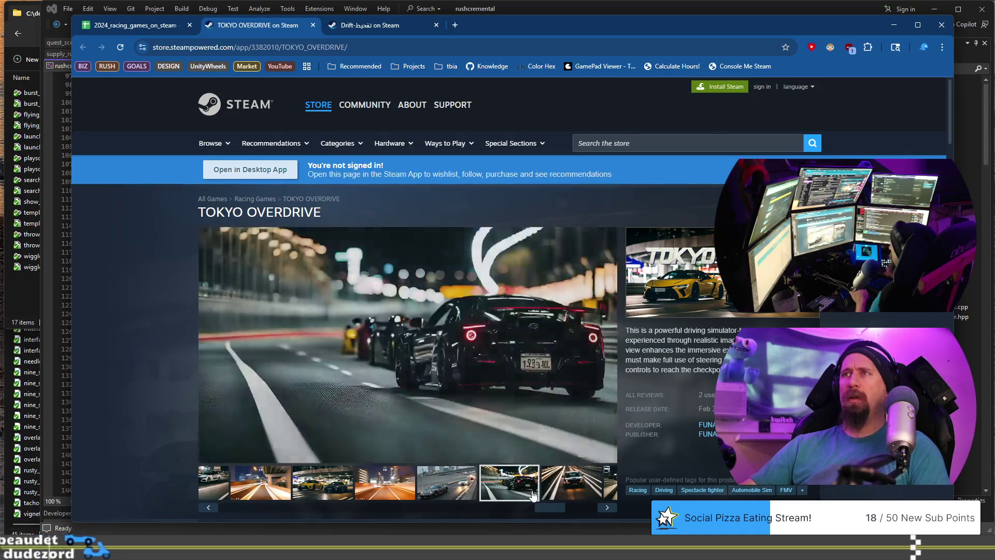
drag(552, 509, 596, 510)
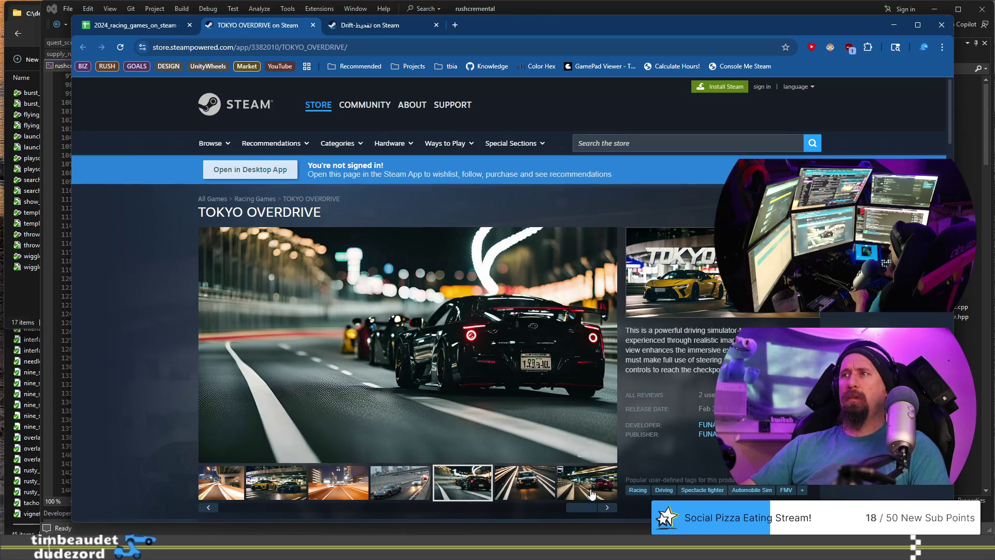
click(592, 495)
Step: Check the $3.99 price, select the store URL, and return to the racing games spreadsheet
scroll(548, 417, down, 5)
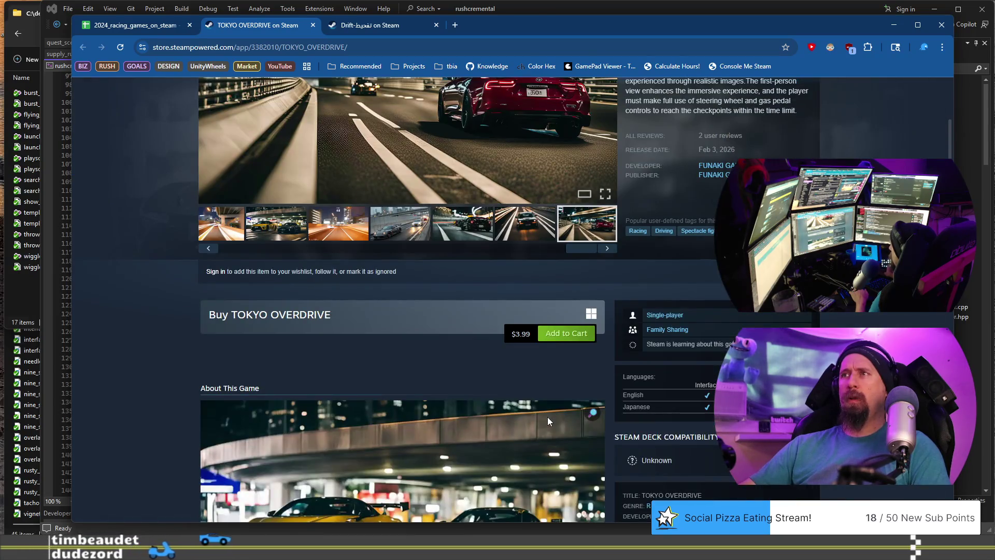
click(293, 48)
click(132, 26)
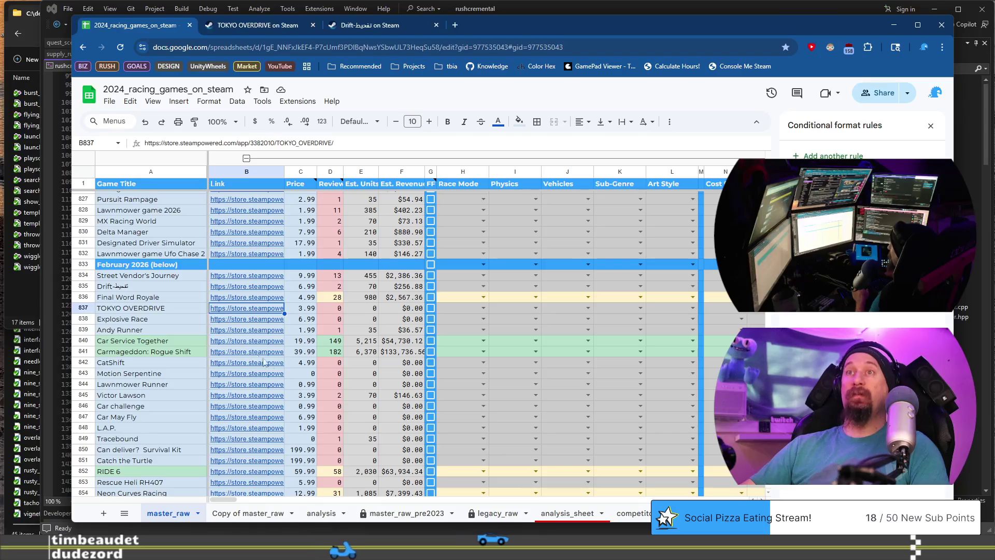
Step: Open Explosive Race's Steam store page from its link in row 838
click(183, 318)
click(231, 320)
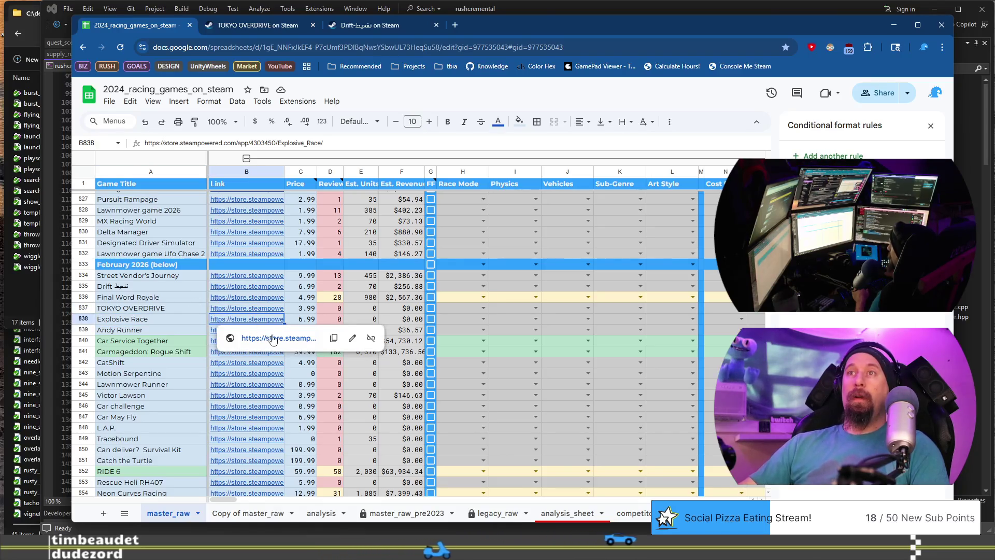
click(271, 337)
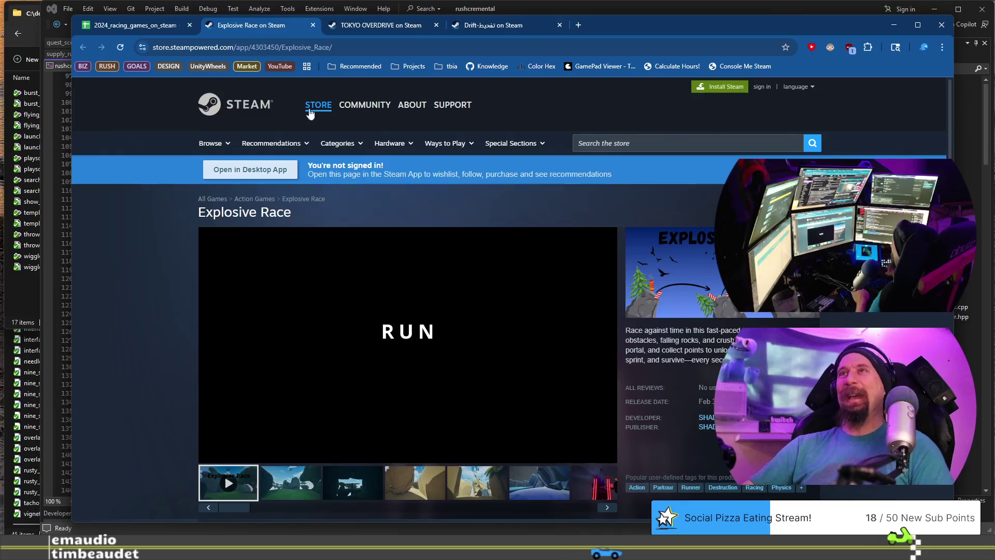
Step: View Explosive Race's third to fifth screenshots, select its store URL, and close the tab
scroll(156, 288, down, 2)
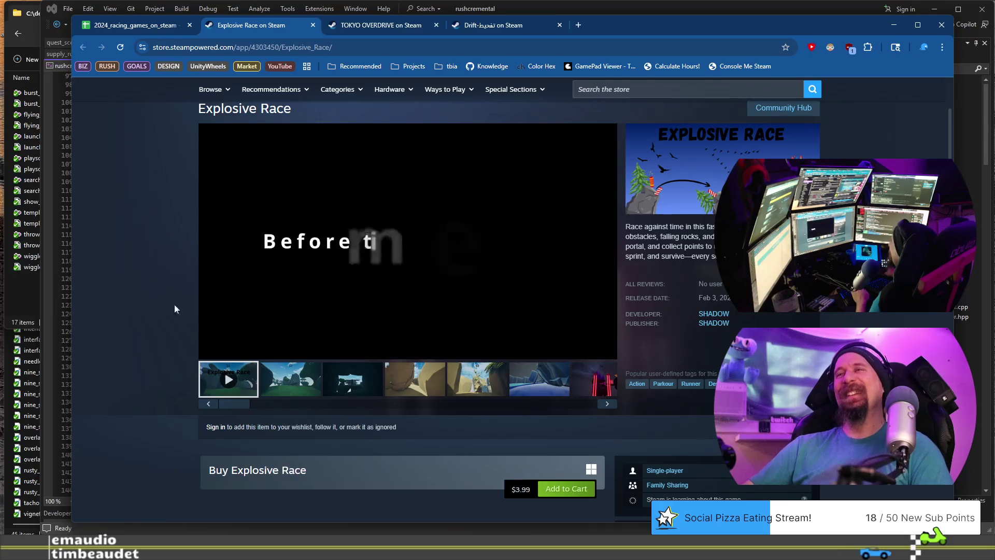
click(361, 383)
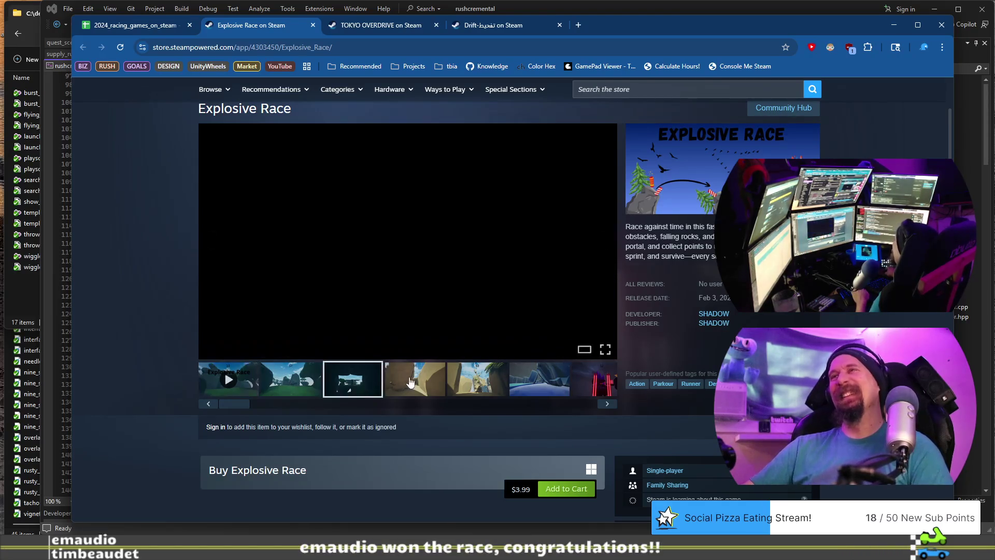
click(414, 383)
click(476, 382)
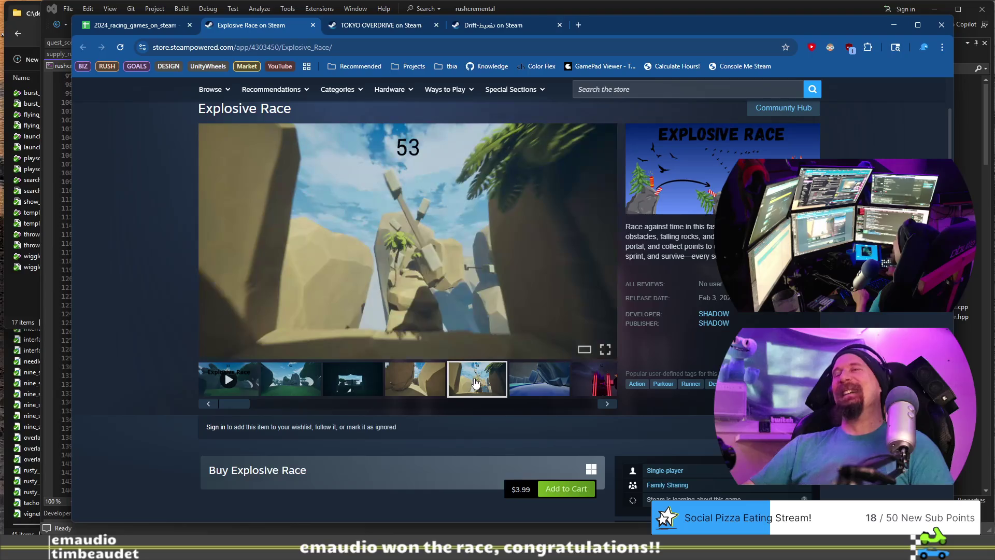
click(408, 48)
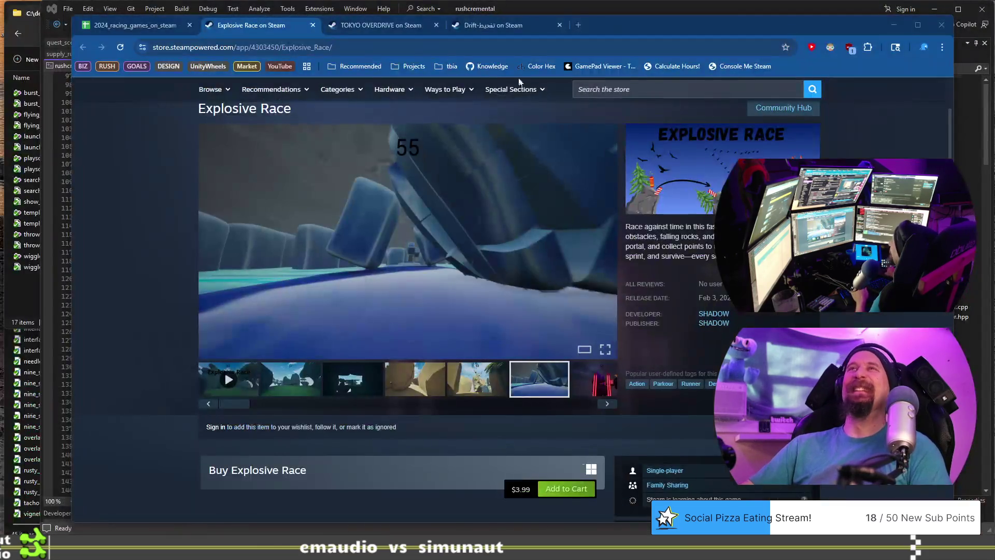
click(314, 25)
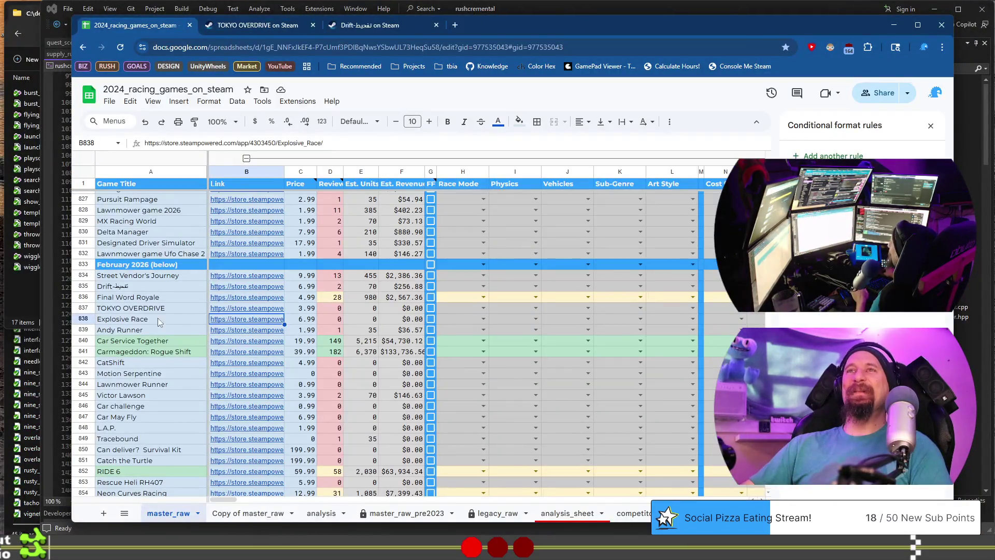
Step: Open Andy Runner's store page from B839 and preview its fifth and sixth screenshots and trailer
click(218, 331)
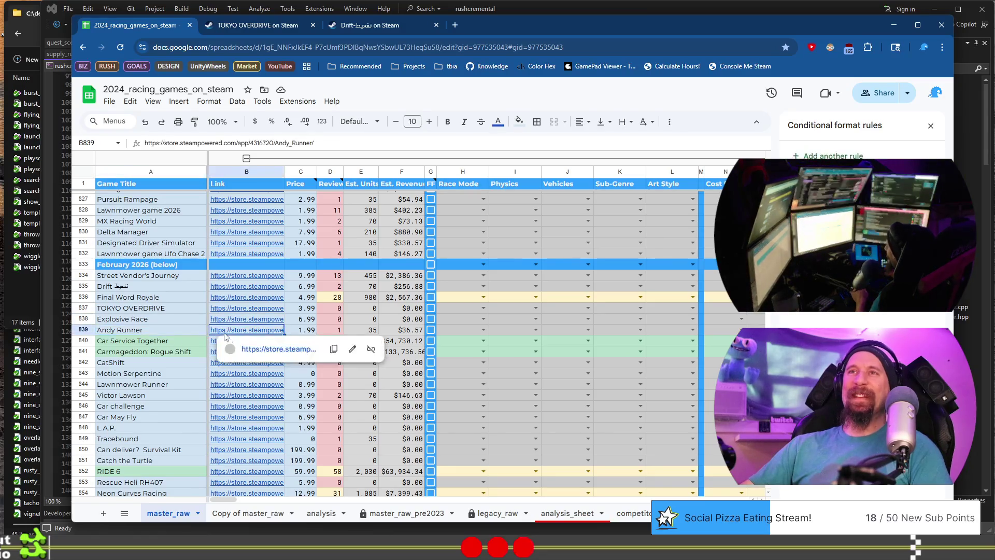
click(280, 350)
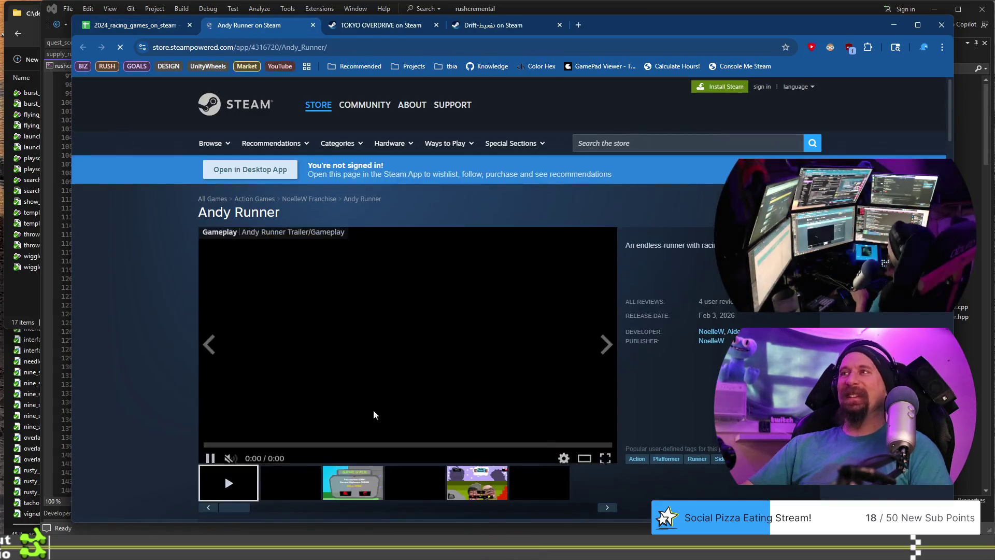
click(482, 487)
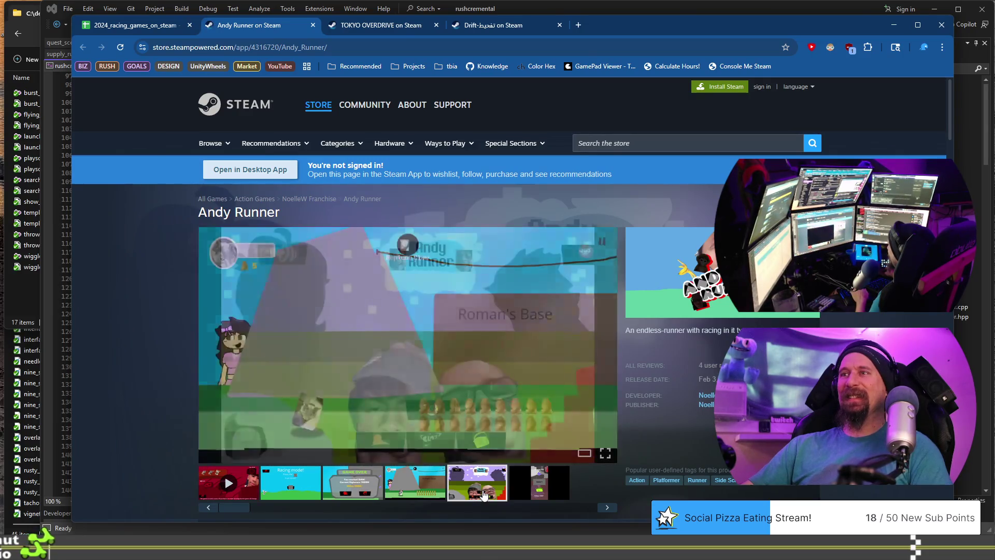
scroll(486, 475, down, 2)
click(527, 393)
click(605, 403)
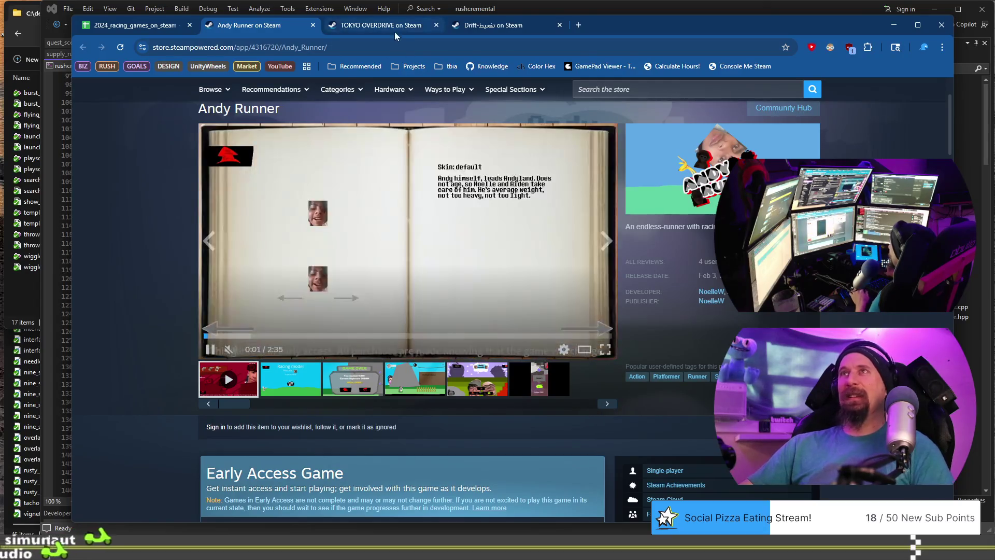
Step: Select Andy Runner's store URL and recall the previous collector command with its old URL cleared
click(388, 47)
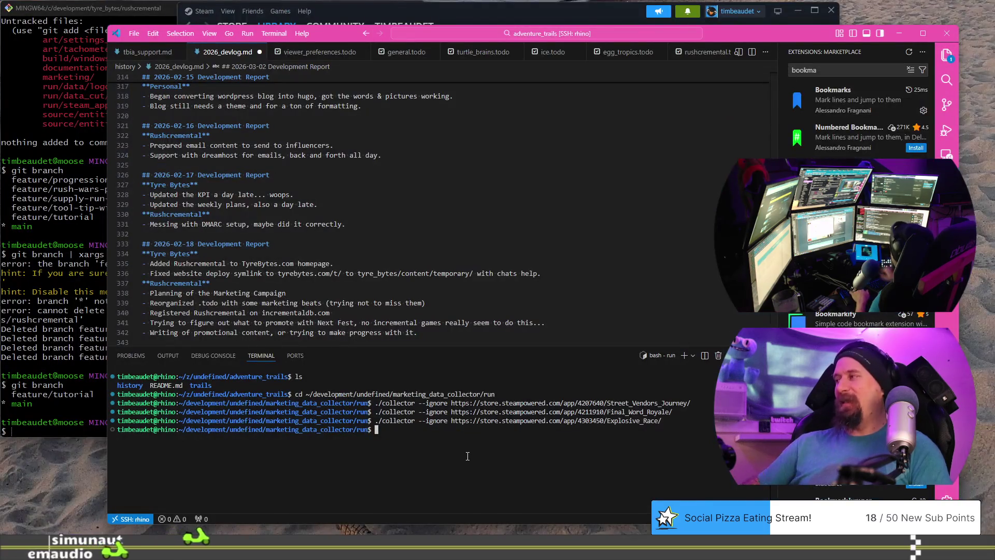
key(Up)
key(ctrl+w)
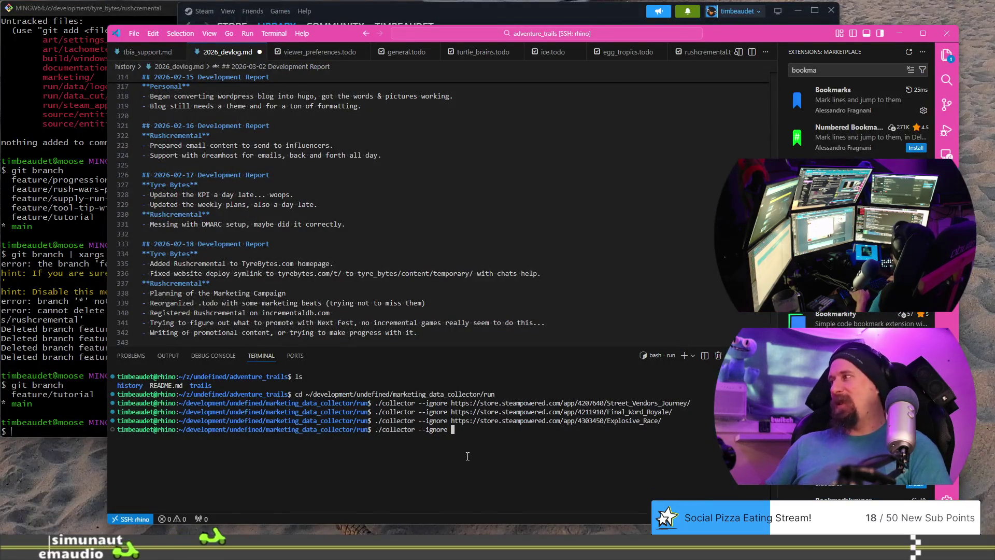
Step: Paste Andy Runner's URL into './collector --ignore', run it, and close the store tab
text(https://store.steampowered.com/app/4316720/Andy_Runner/)
key(Return)
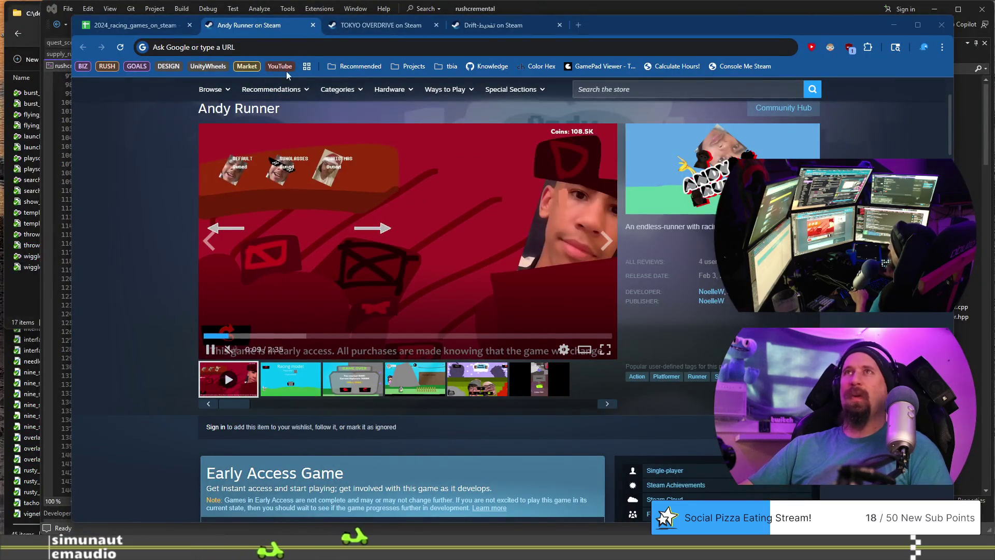
click(313, 26)
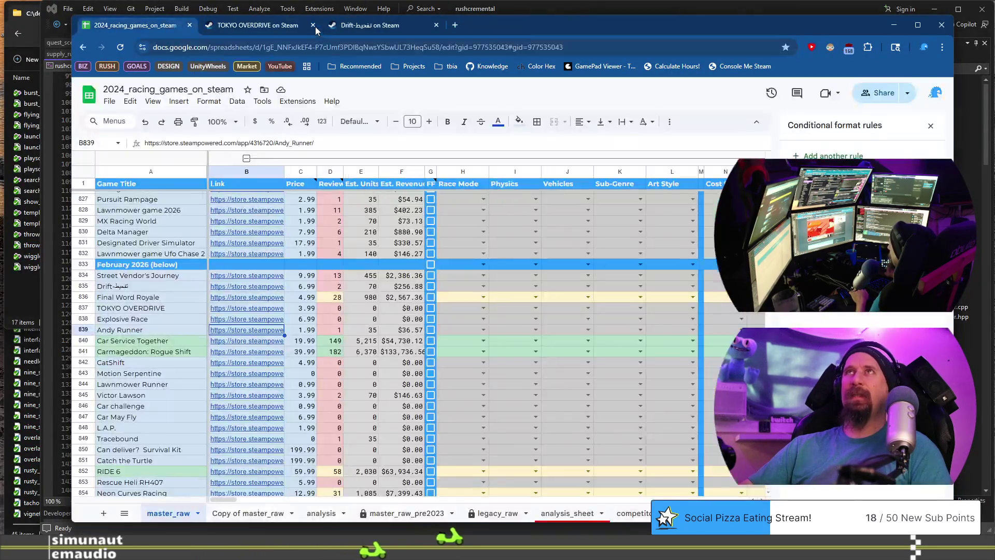
Step: Open Car Service Together's Steam store page, then return to the spreadsheet
click(249, 341)
click(280, 359)
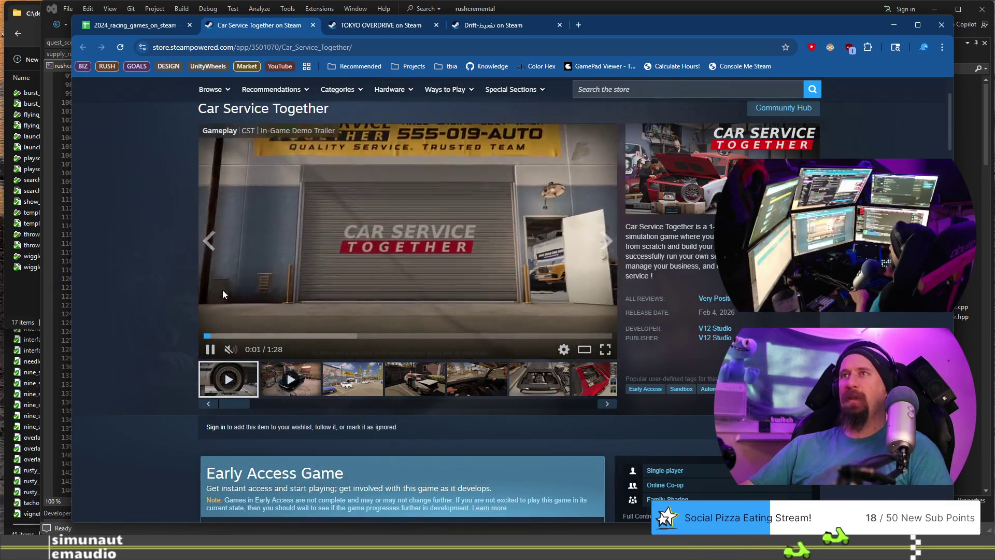
click(133, 24)
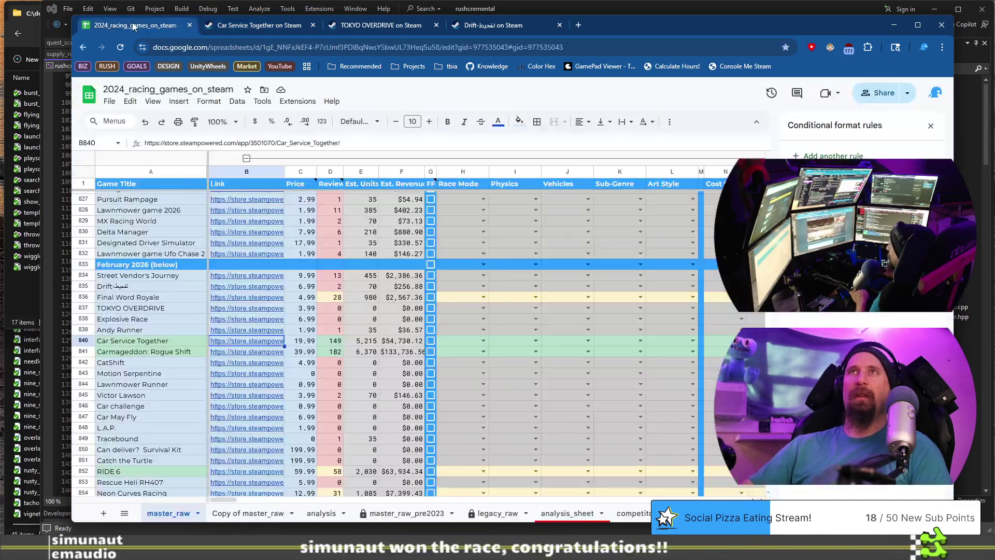
Step: Open Carmageddon: Rogue Shift's store page and view its third to fifth screenshots
click(246, 351)
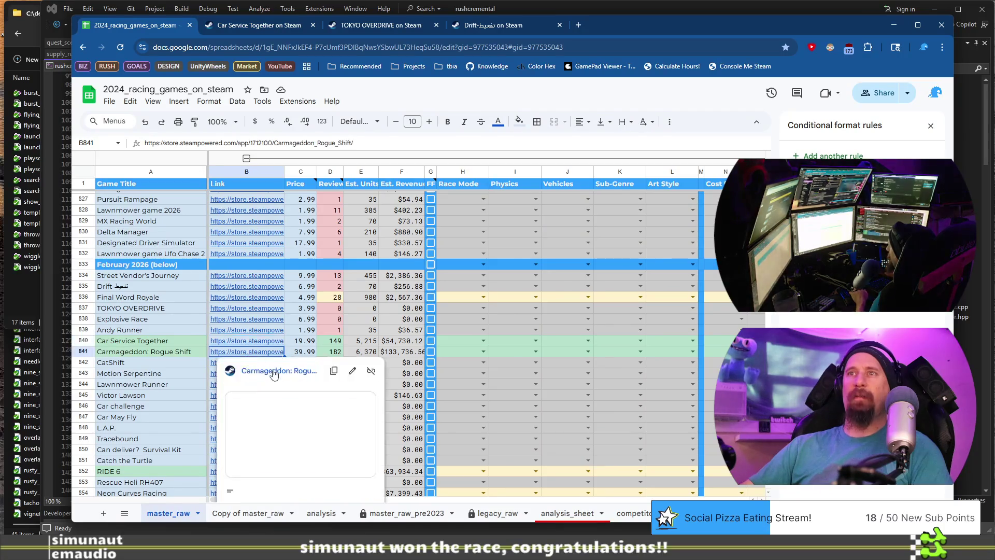
click(273, 371)
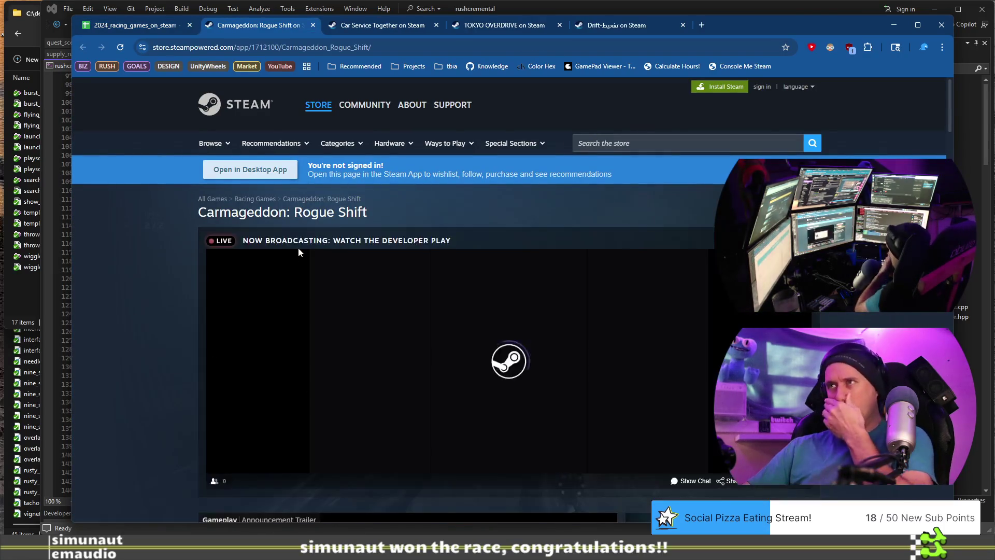
scroll(255, 248, down, 3)
scroll(185, 290, down, 7)
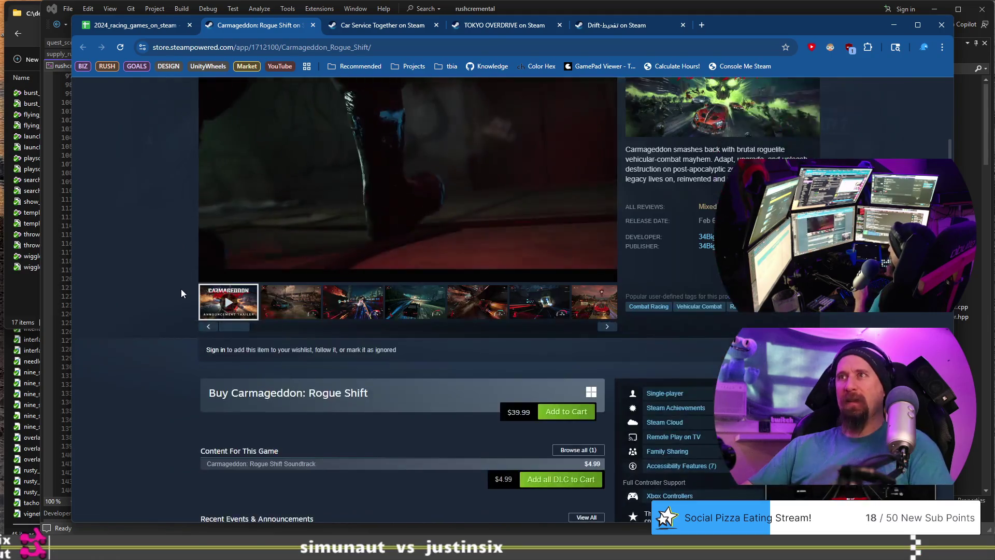
scroll(182, 288, up, 5)
scroll(181, 288, down, 3)
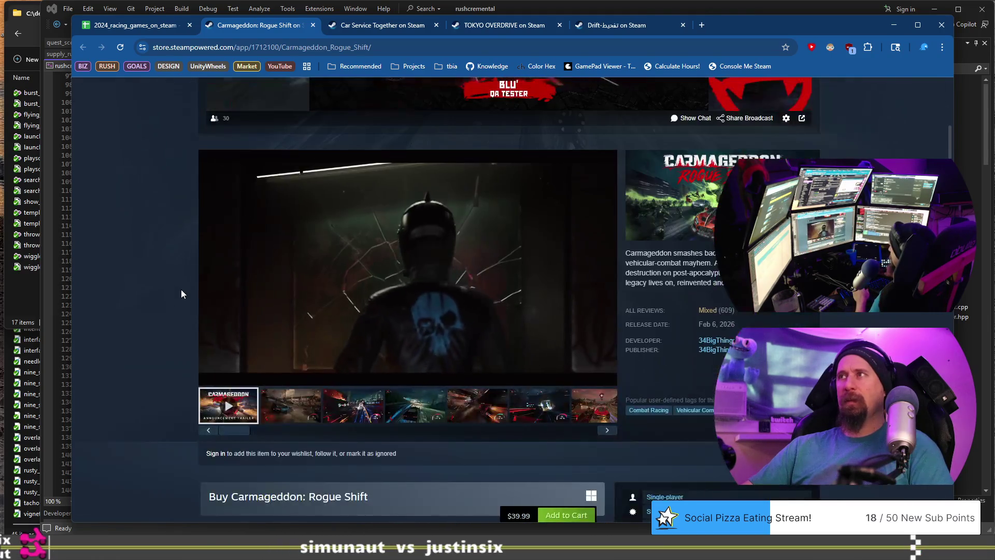
click(353, 406)
click(416, 406)
click(477, 405)
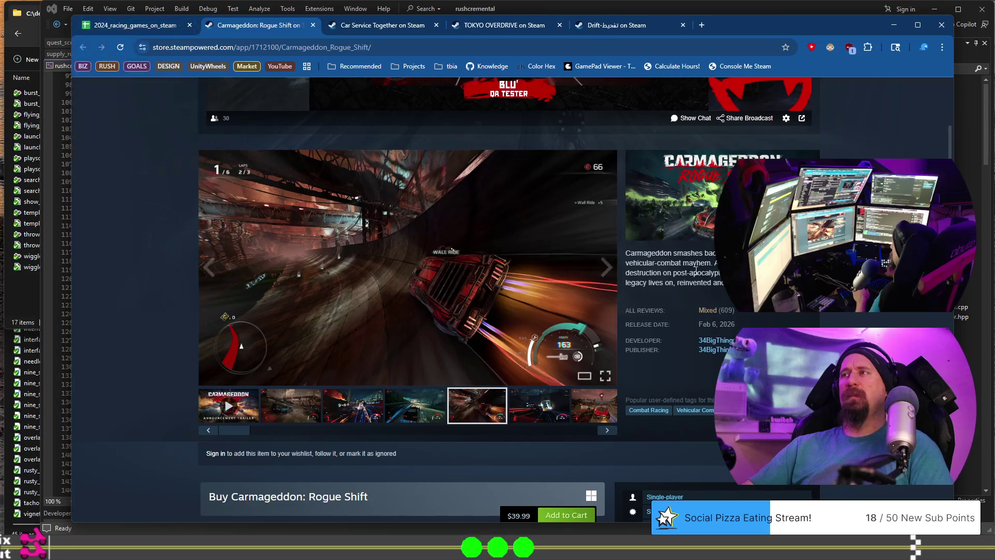
Step: Read through Carmageddon's customer reviews, highlighting the opening lines of several
click(709, 310)
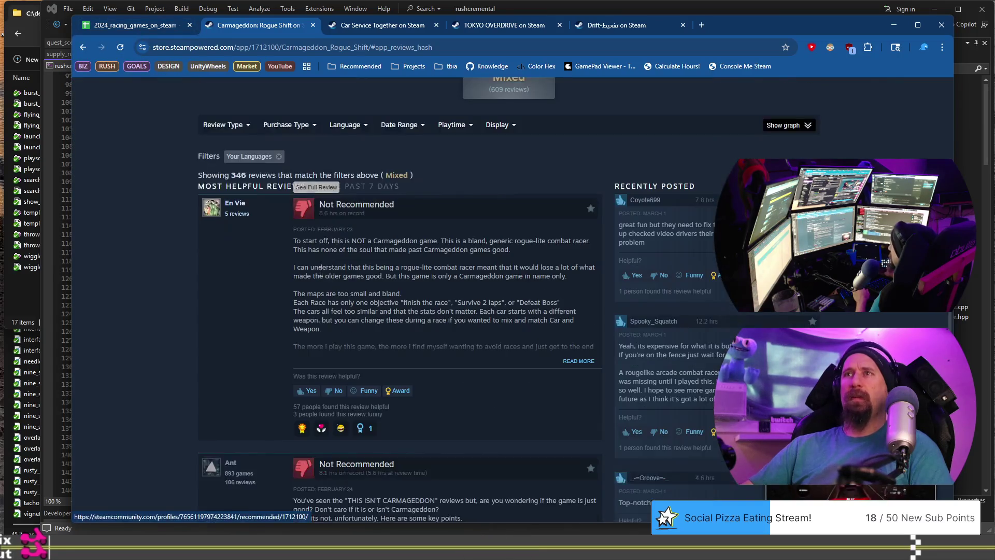
drag(293, 241, 457, 252)
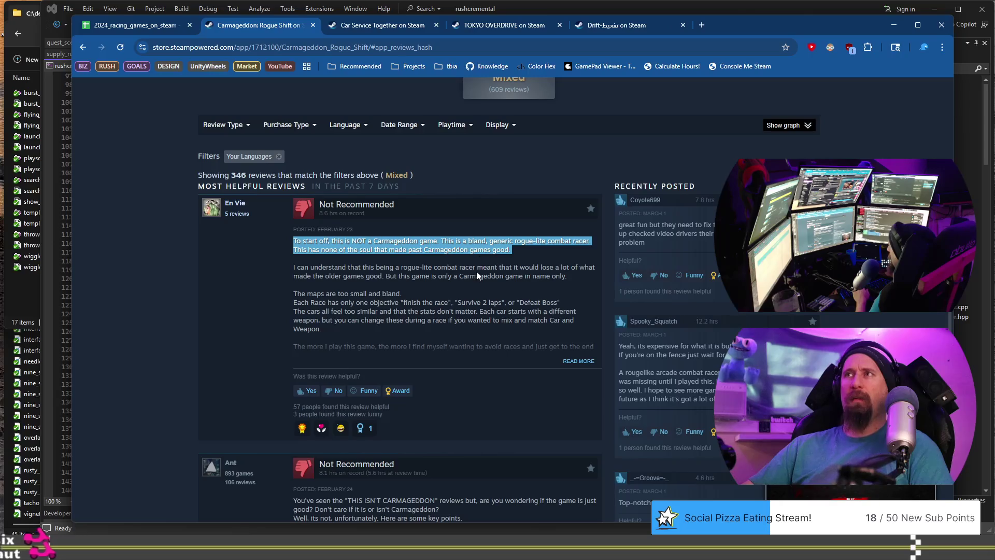
scroll(455, 289, down, 5)
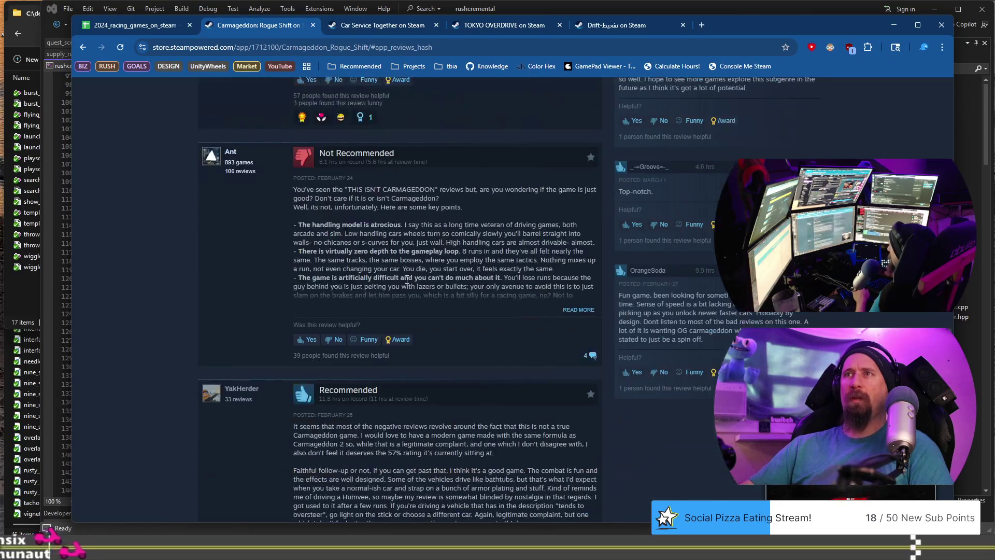
drag(324, 192, 409, 199)
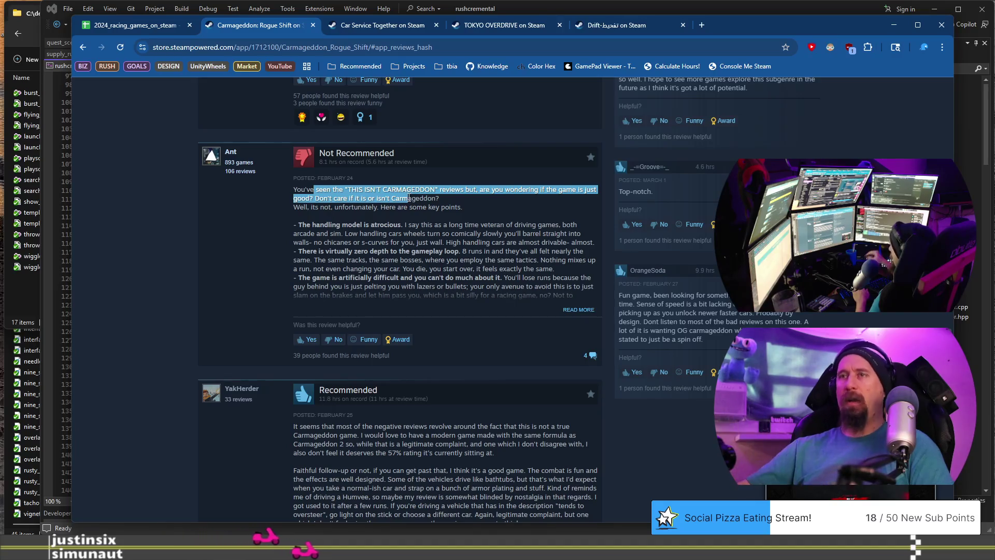
scroll(409, 199, down, 5)
scroll(409, 199, down, 4)
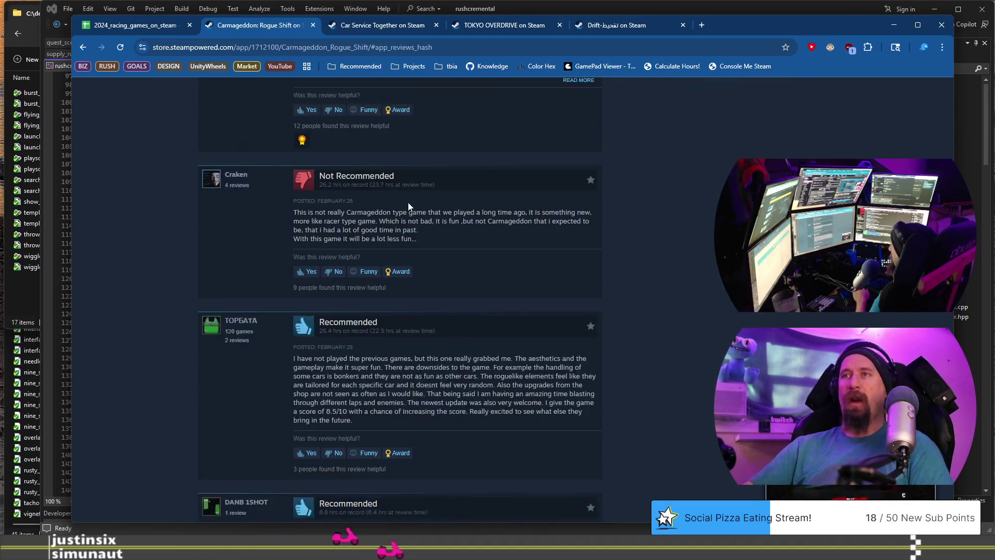
mouse_move(338, 213)
mouse_down()
mouse_move(451, 221)
mouse_move(422, 240)
mouse_up()
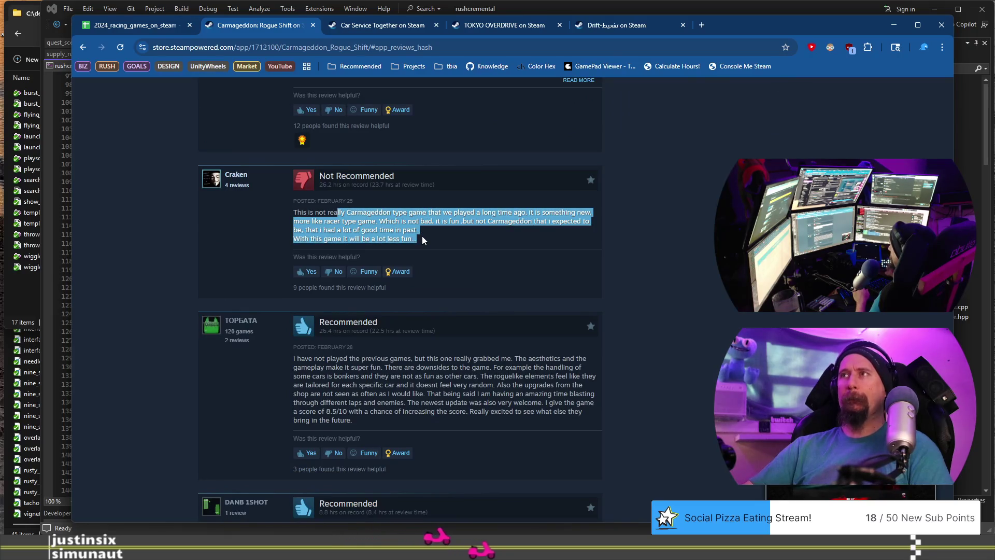
drag(329, 358, 360, 394)
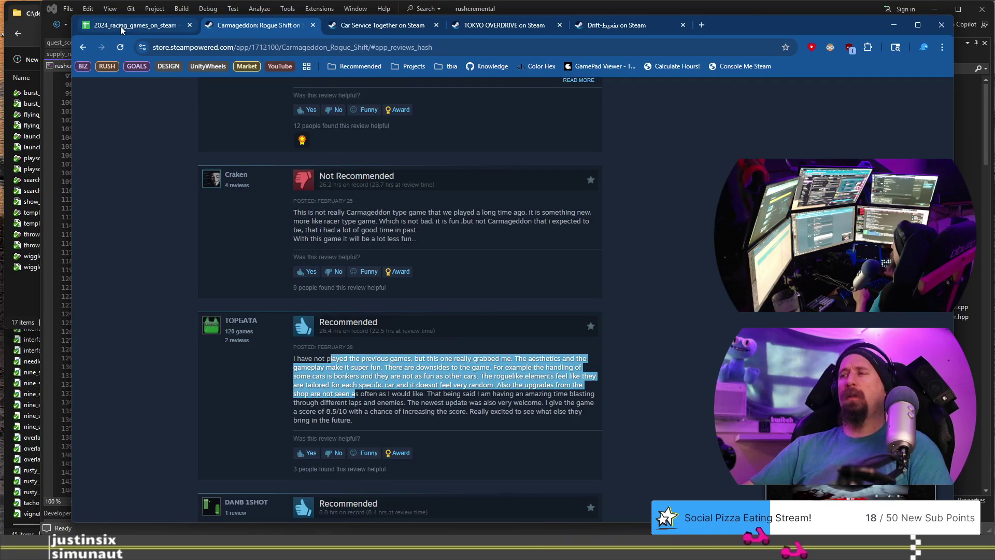
click(172, 269)
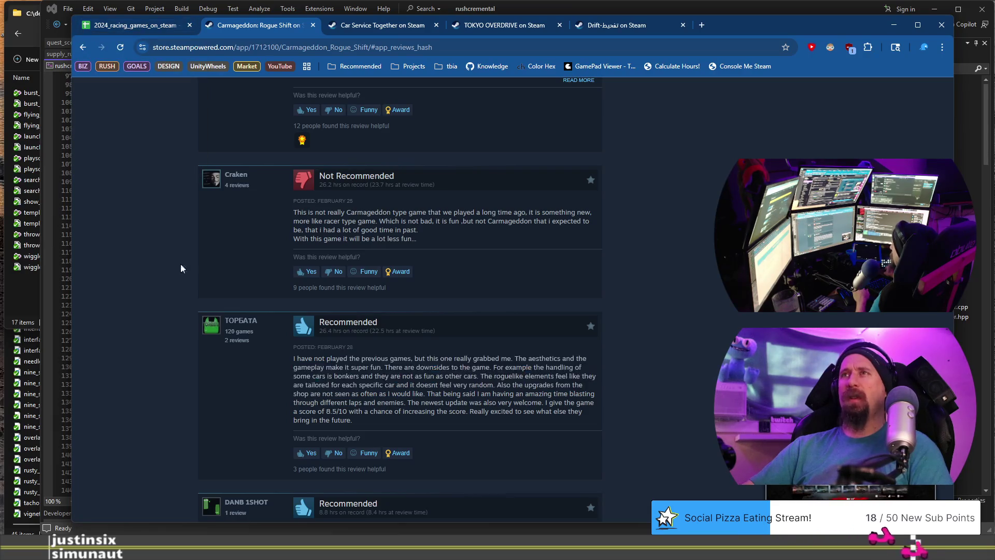
Step: Show the third Carmageddon screenshot in full, then return to the racing games spreadsheet
scroll(197, 250, up, 15)
scroll(197, 250, down, 5)
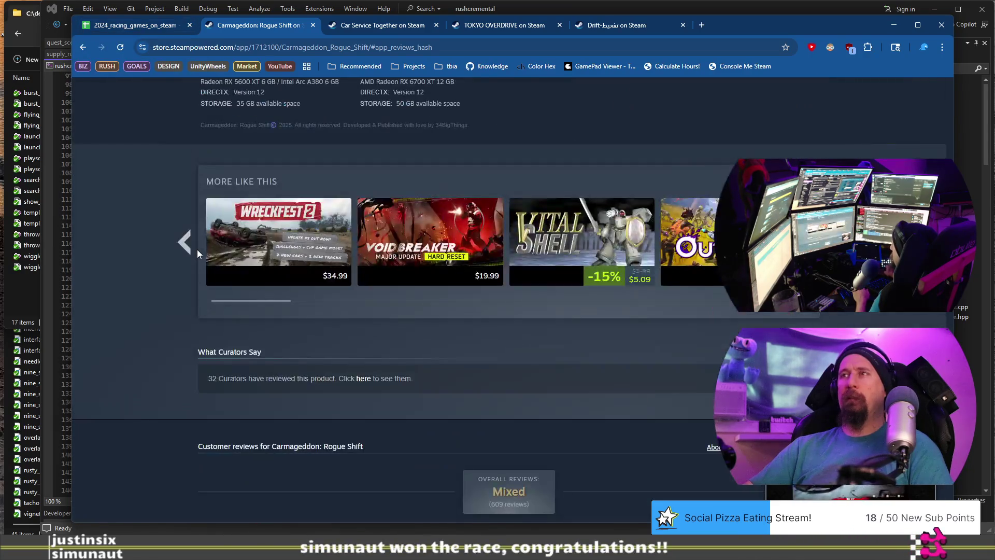
scroll(197, 250, up, 20)
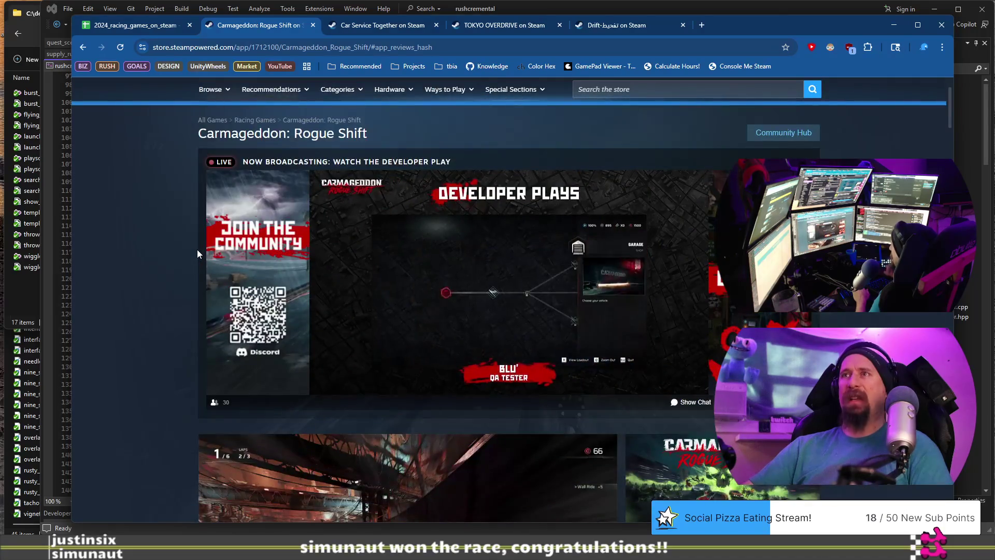
scroll(197, 250, down, 5)
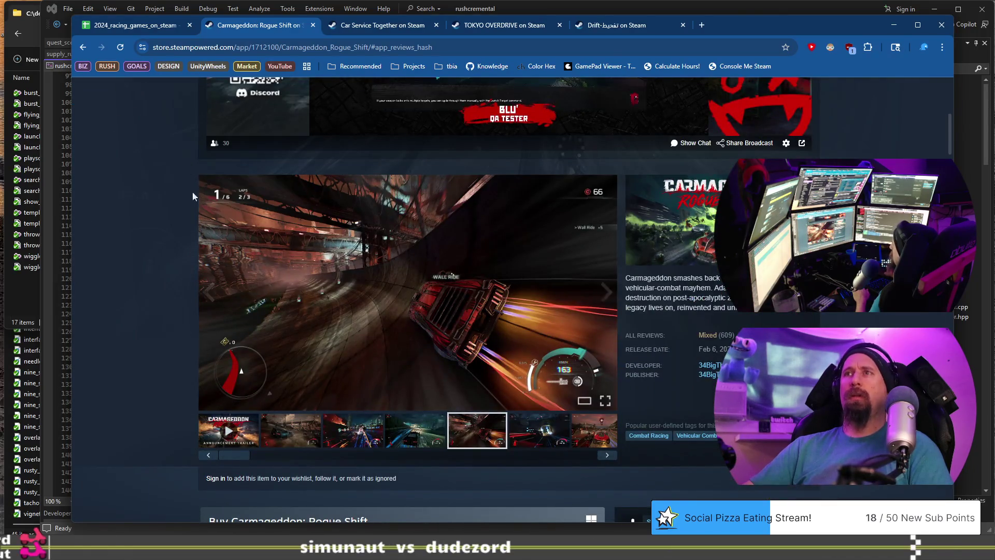
click(341, 447)
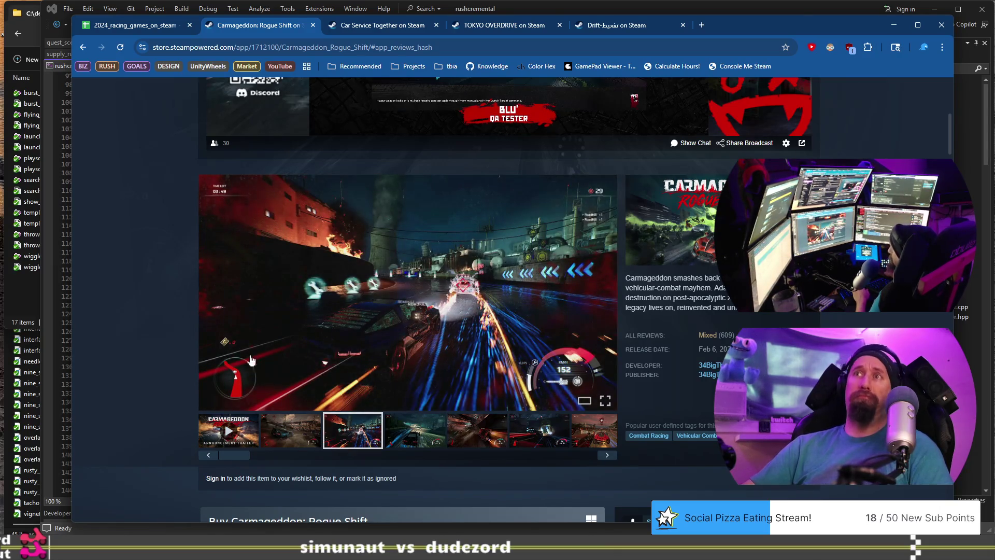
click(103, 25)
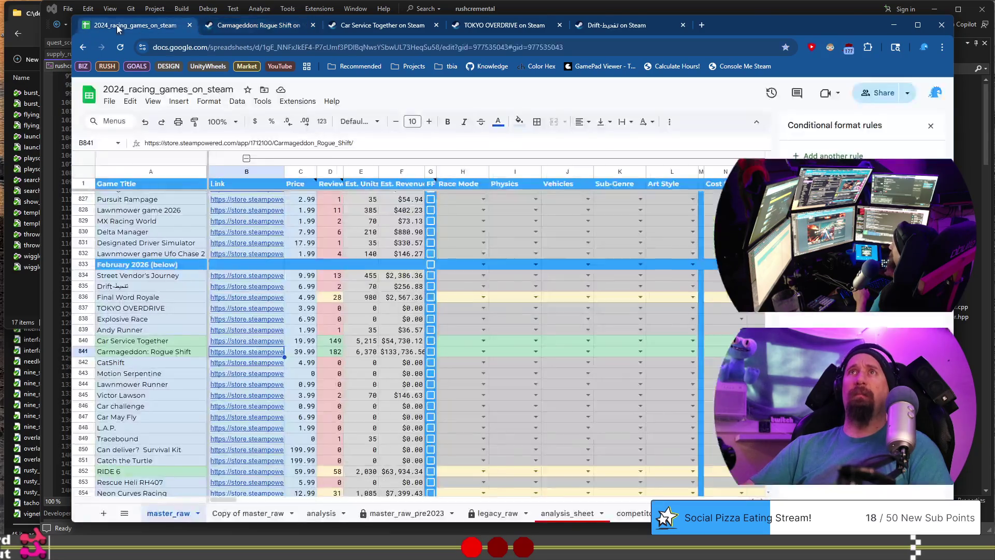
Step: Open CatShift's store page from B842 and view its third and fourth screenshots
click(164, 363)
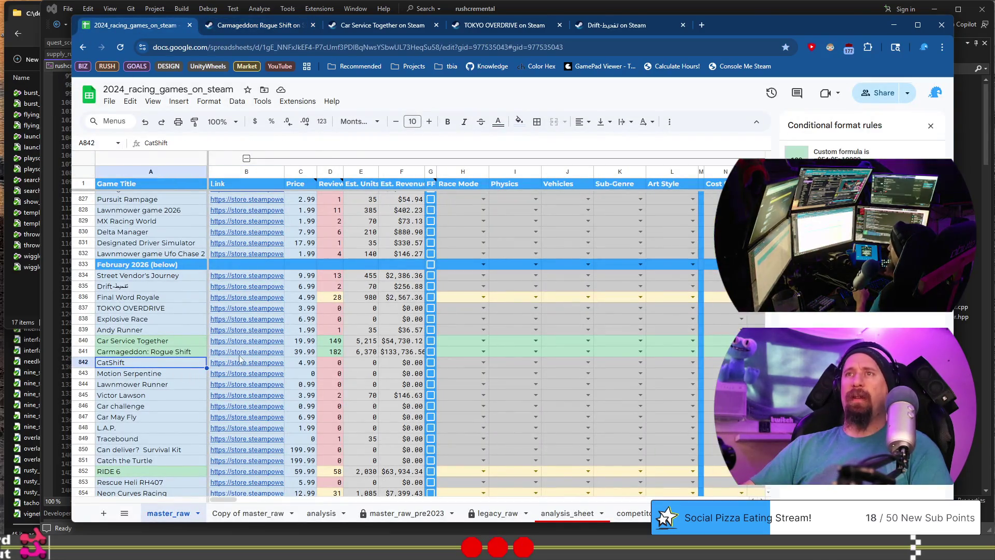
click(259, 363)
click(292, 382)
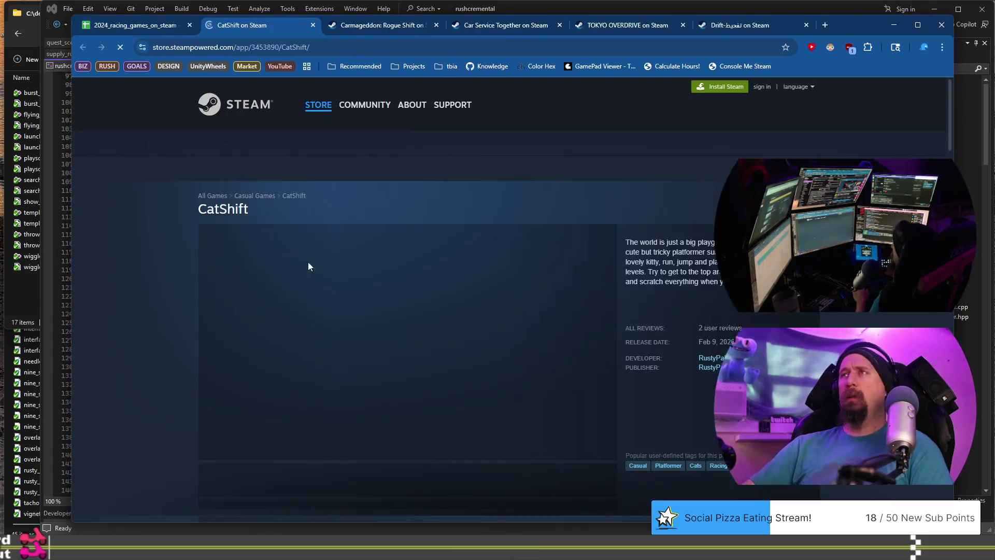
scroll(206, 268, down, 3)
click(353, 327)
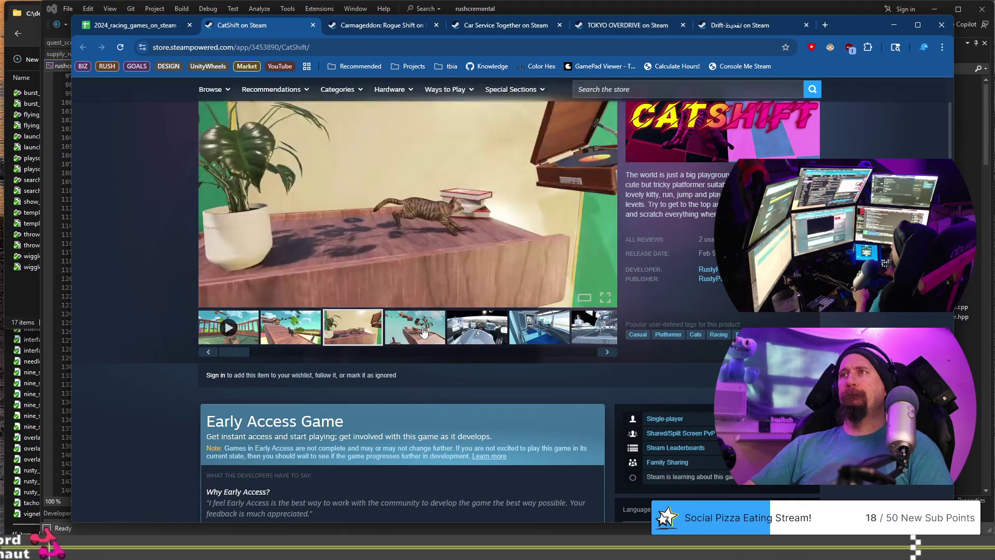
click(436, 334)
Step: Take CatShift's store URL from the address bar and close its tab
click(382, 49)
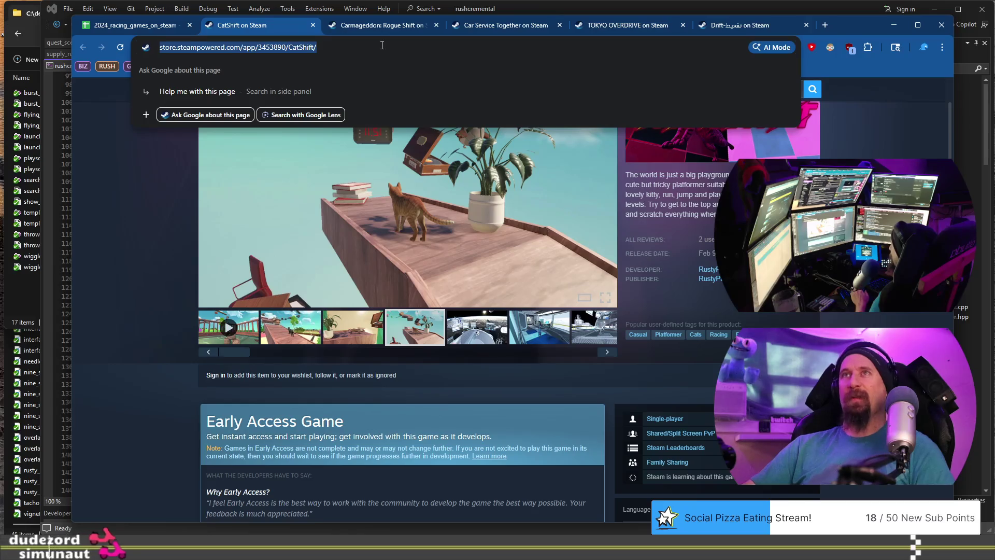
key(BackSpace)
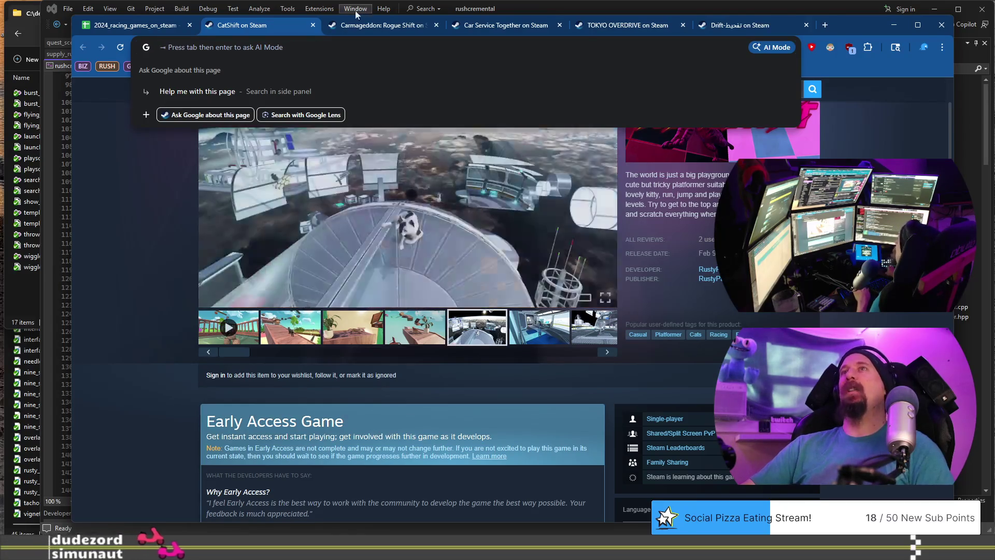
click(313, 25)
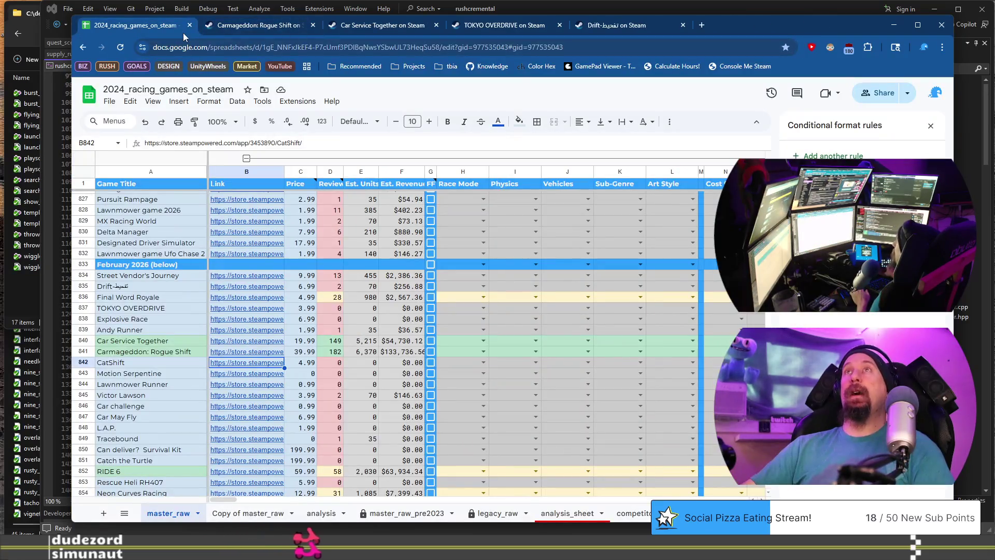
Step: Run './collector --ignore' with CatShift's URL in the terminal, then return to the spreadsheet
key(alt+Tab)
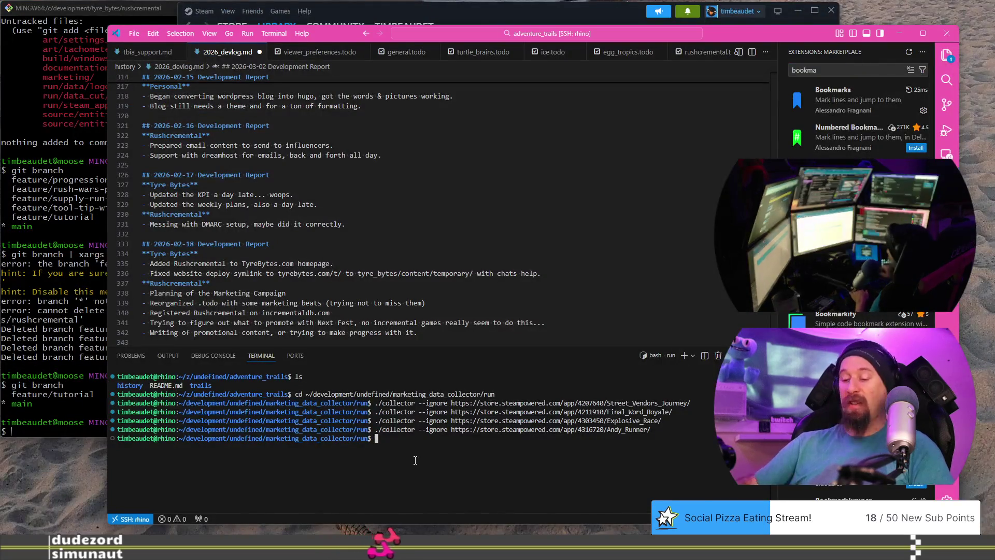
key(Up)
key(ctrl+w)
text(https://store.steampowered.com/app/3453890/CatShift/)
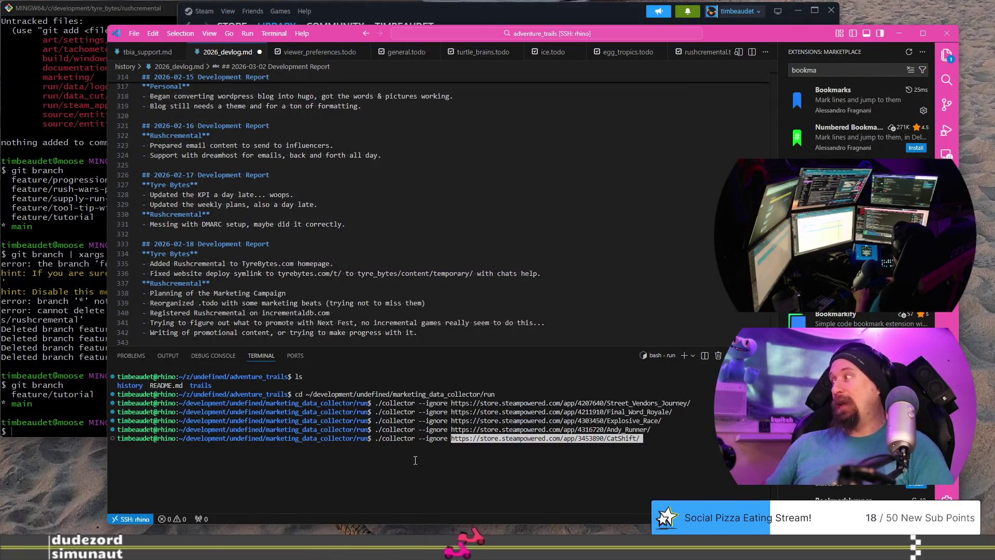
key(Return)
key(alt+Tab)
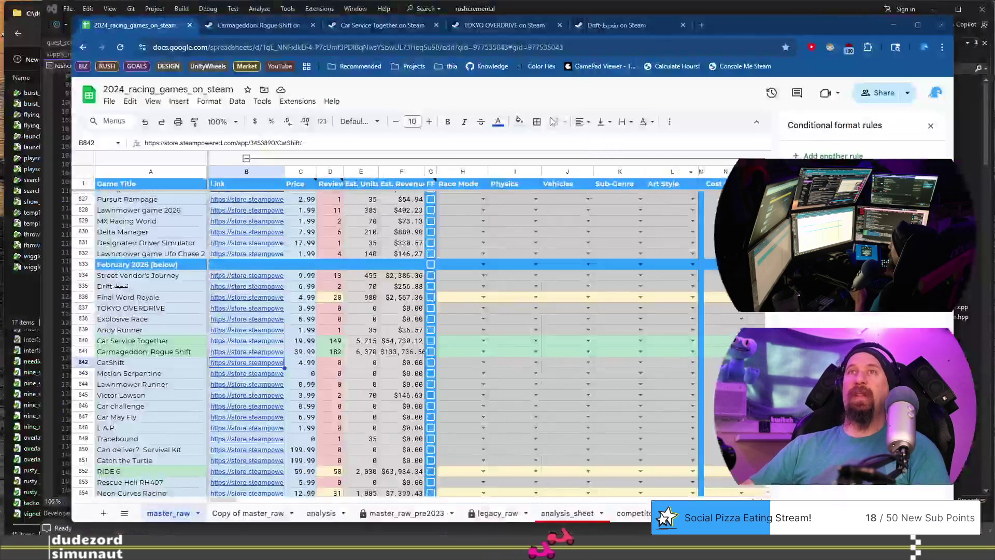
Step: Open Motion Serpentine's store page from B843 and view its fourth screenshot
click(149, 376)
click(261, 377)
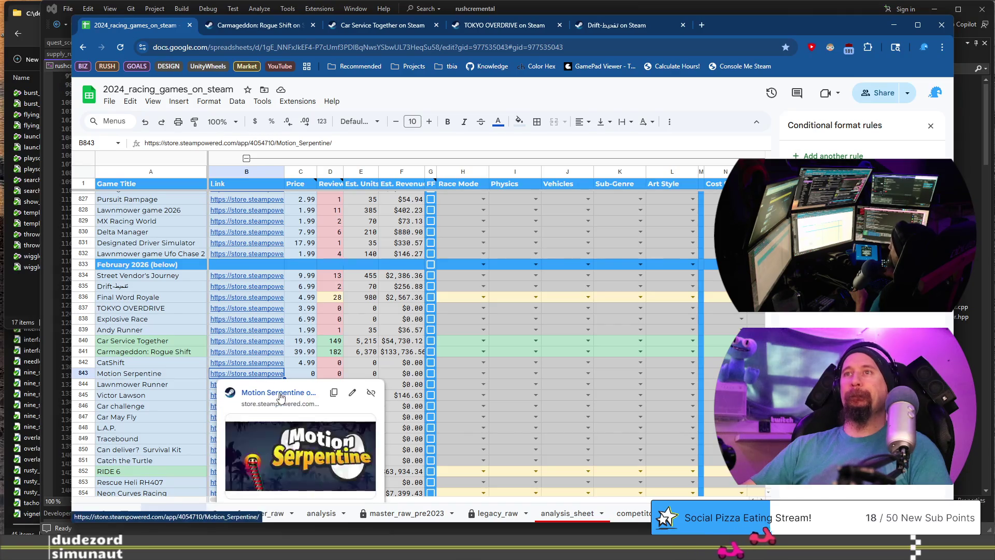
click(279, 393)
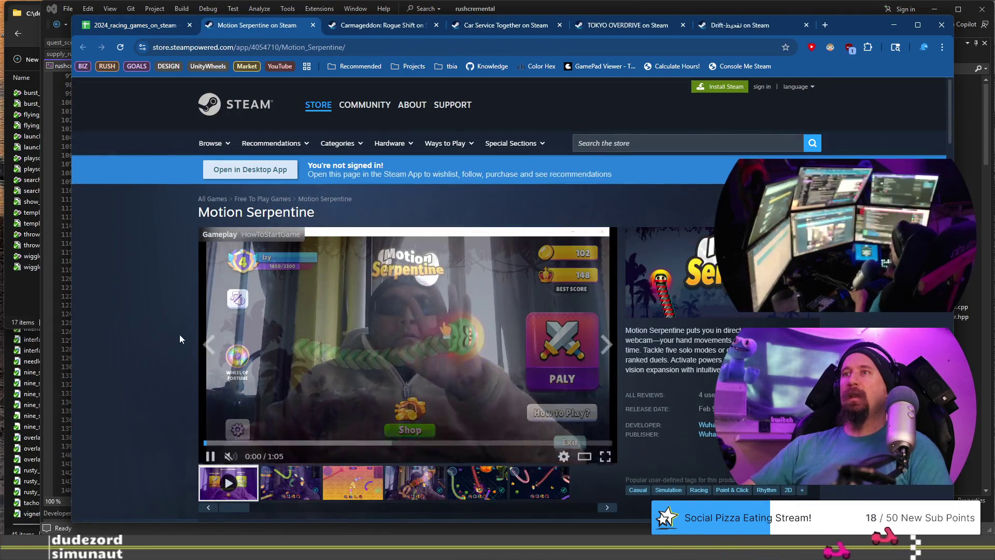
scroll(272, 388, down, 2)
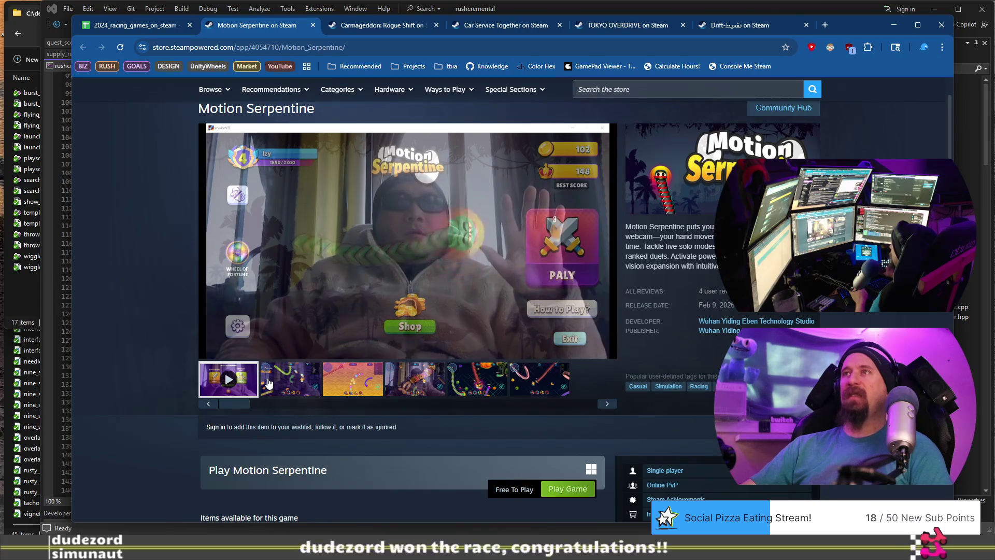
click(433, 390)
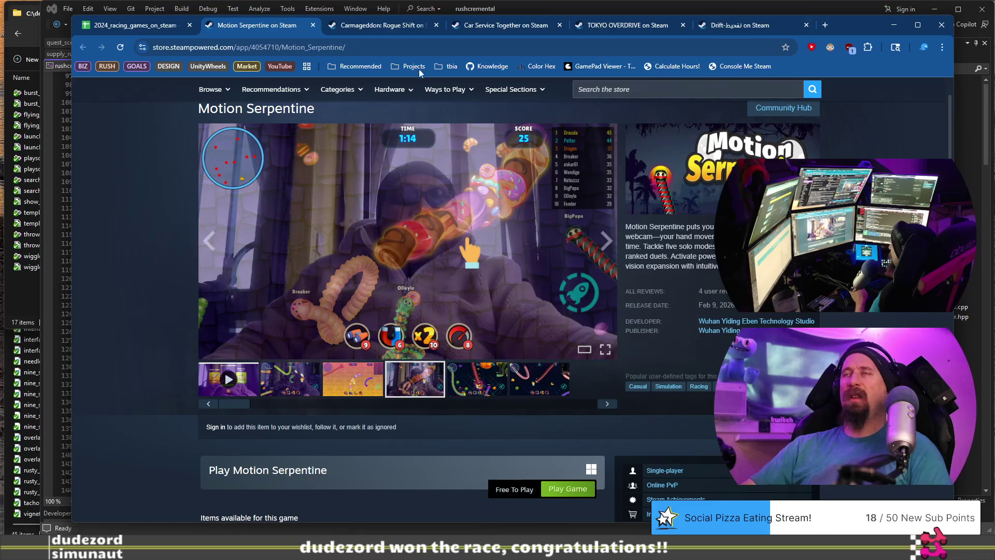
Step: Take Motion Serpentine's store URL and close its tab, leaving the spreadsheet showing
click(421, 48)
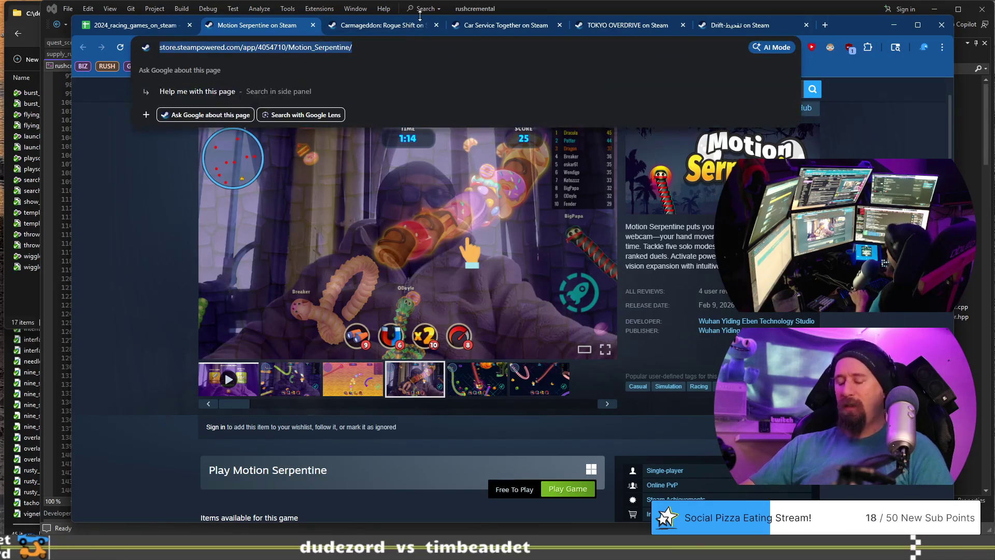
key(BackSpace)
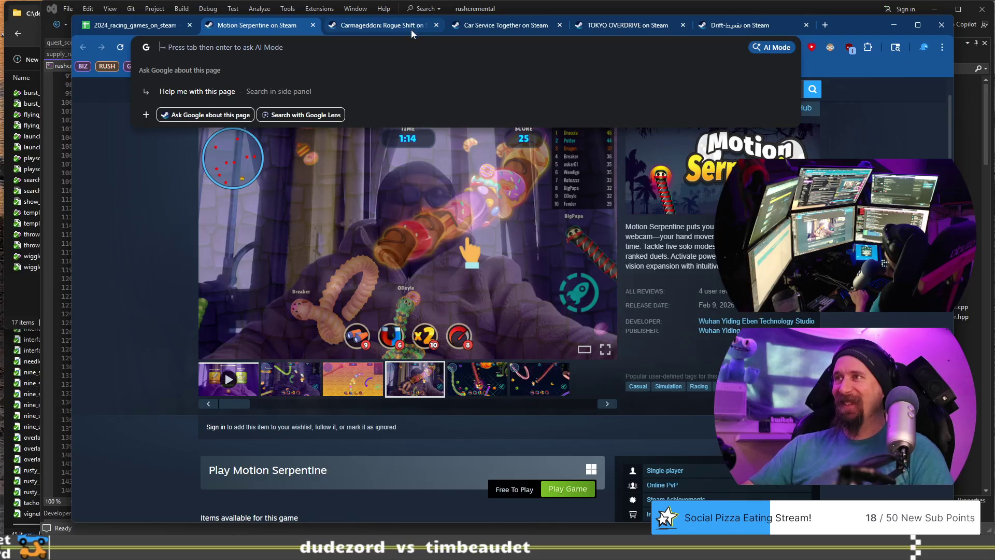
mouse_move(412, 30)
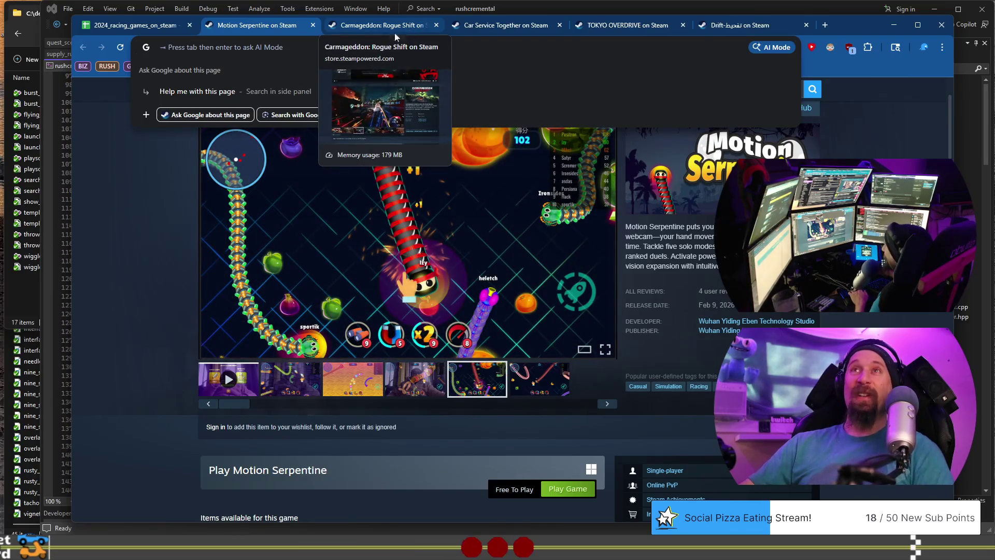
click(157, 29)
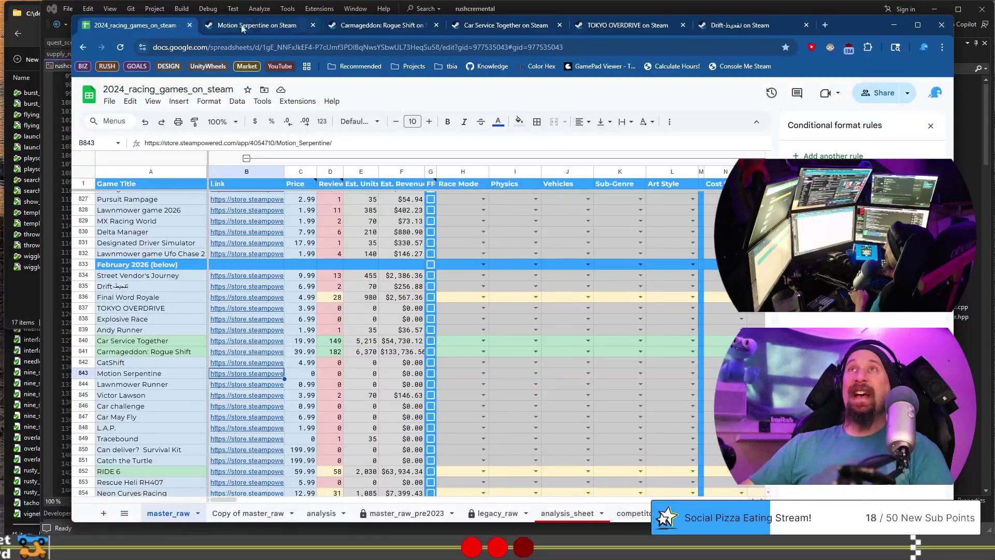
click(313, 25)
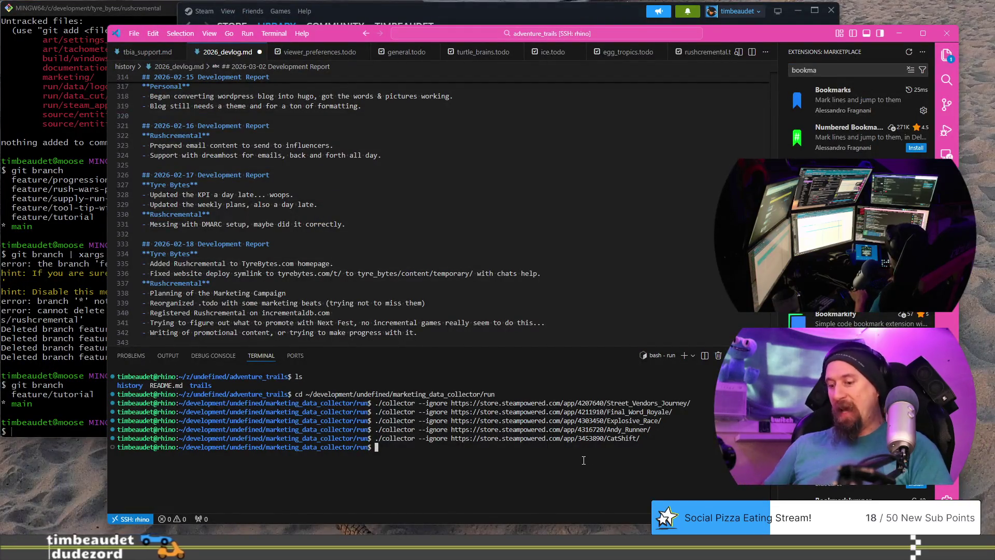
Step: Run './collector --ignore' with Motion Serpentine's store URL pasted in
text(./collector --ignore)
text(https://store.steampowered.com/app/4054710/Motion_Serpentine/)
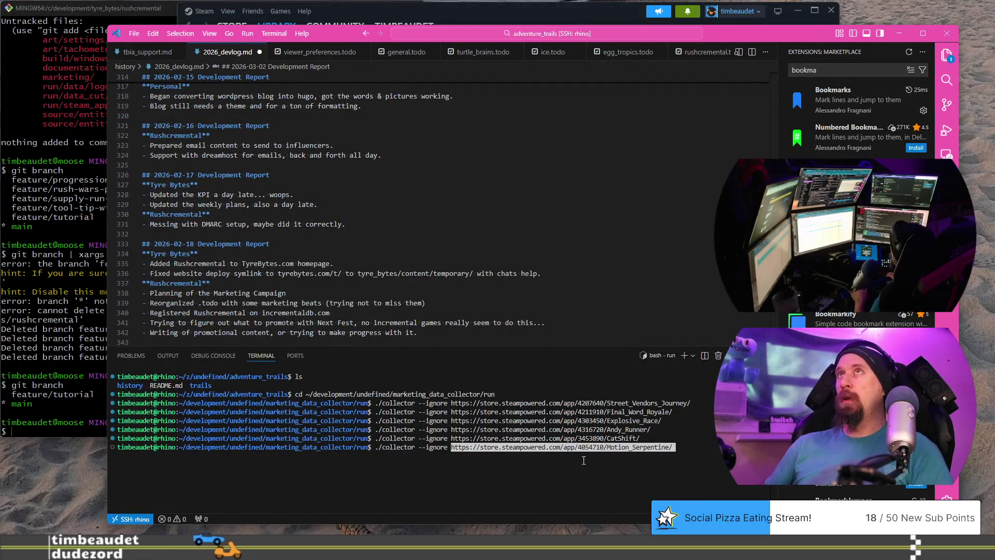
key(Return)
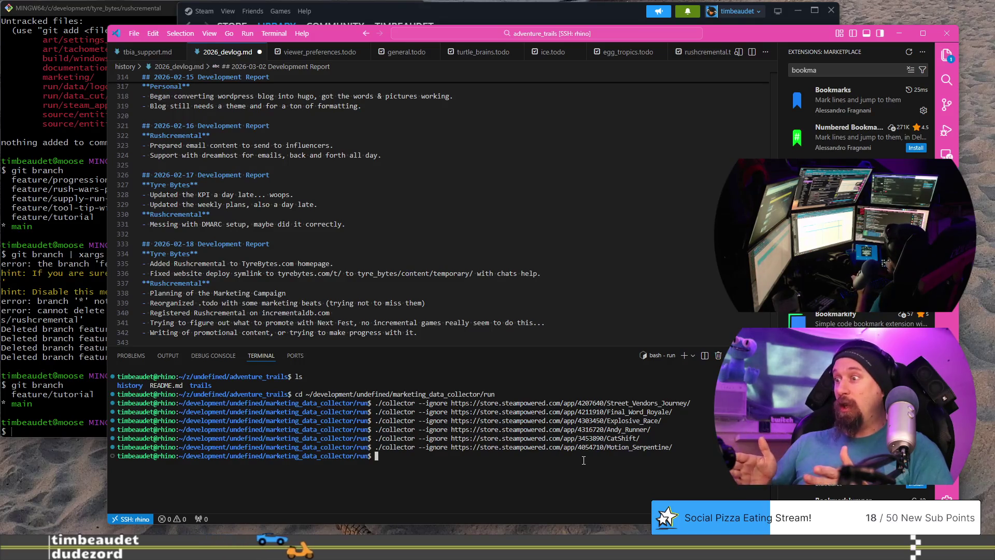
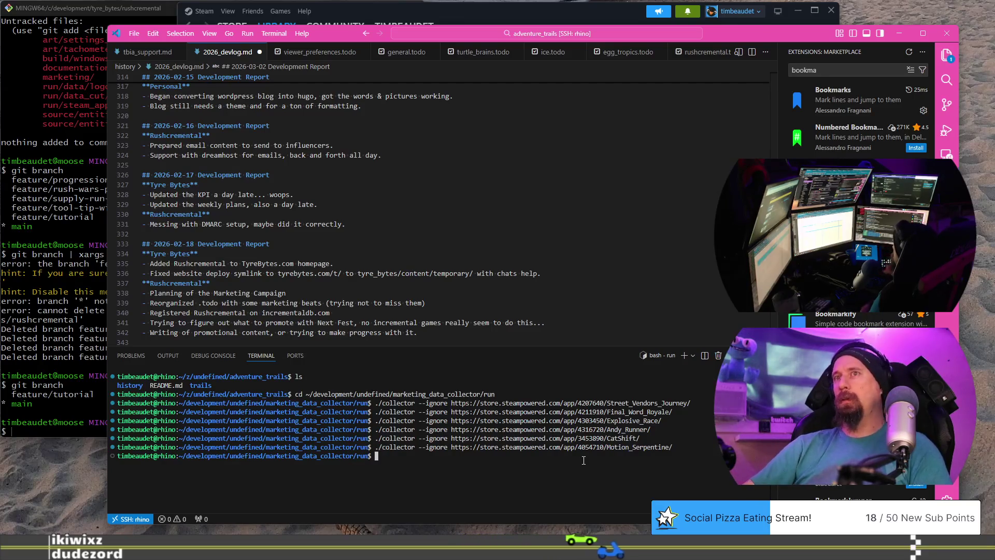
Step: Open Lawnmower Runner's Steam store page in a new tab from its link in cell B844
key(alt+Tab)
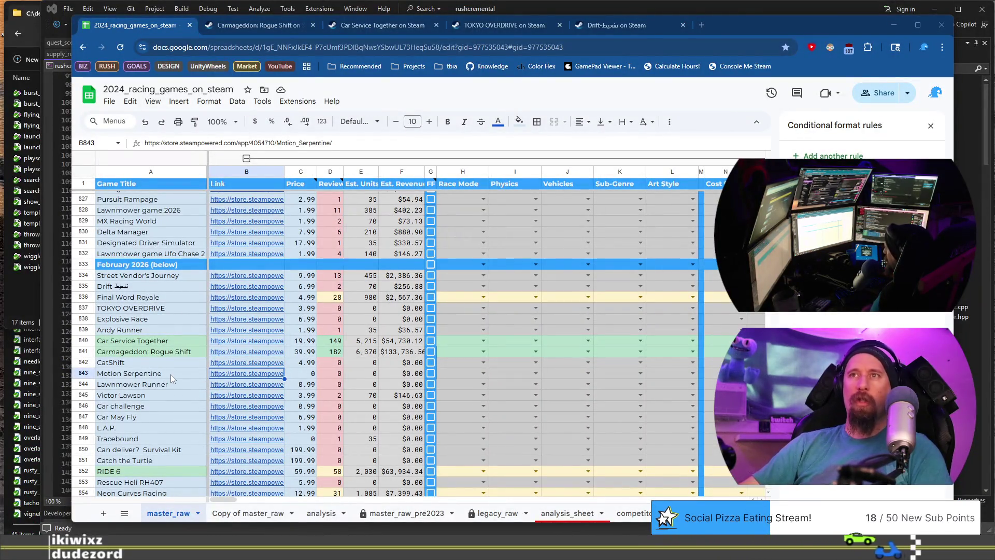
click(187, 386)
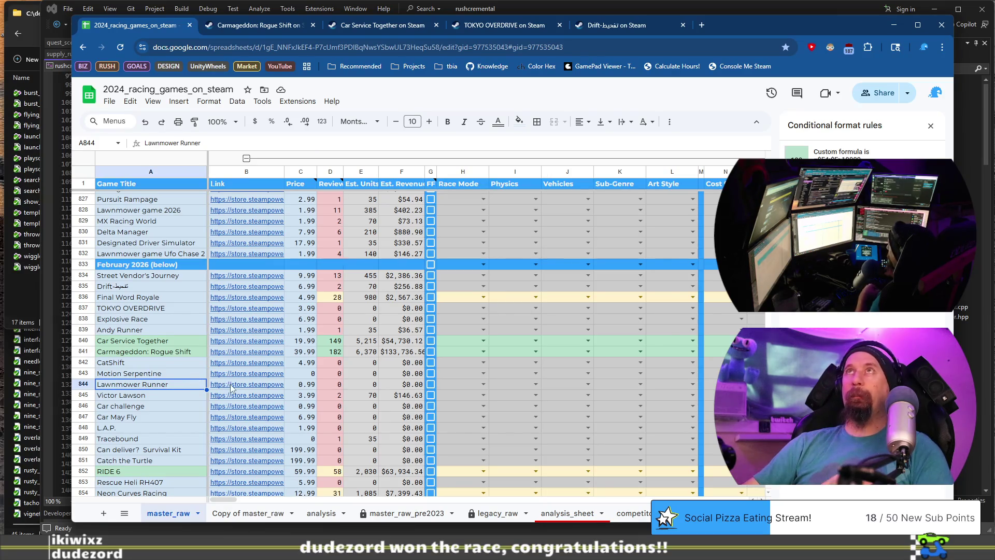
mouse_move(231, 388)
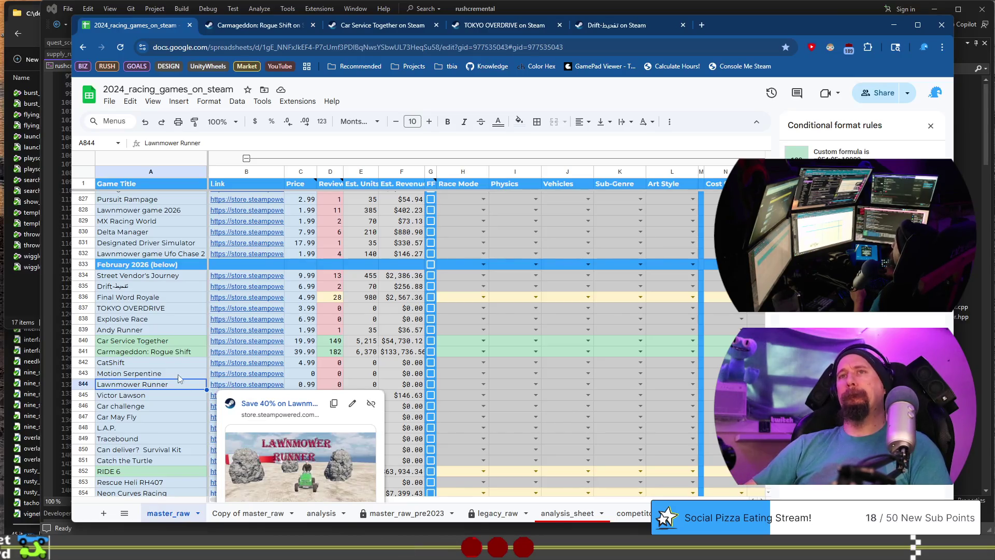
click(178, 376)
click(232, 386)
click(280, 404)
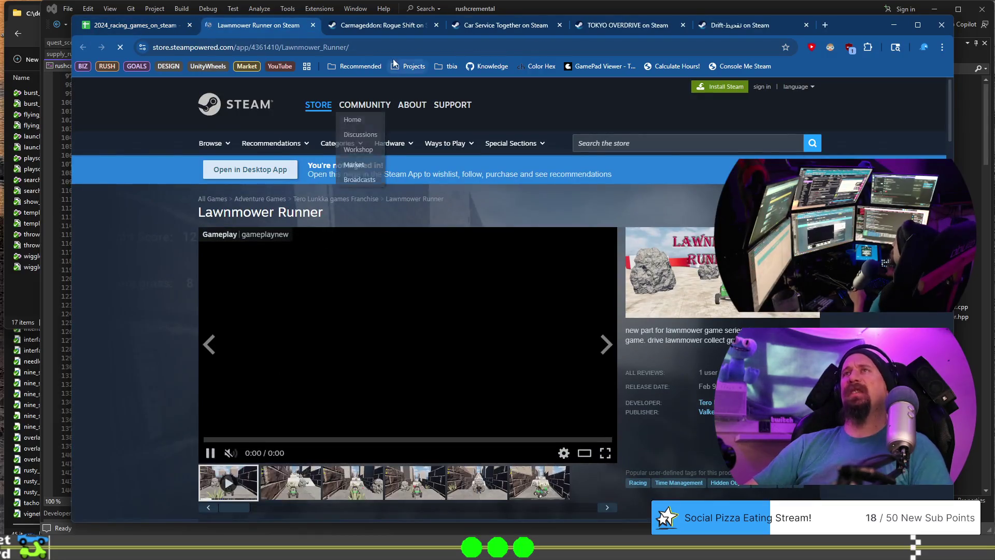
Step: Browse Lawnmower Runner's 4th, 5th and 6th store screenshots
click(363, 47)
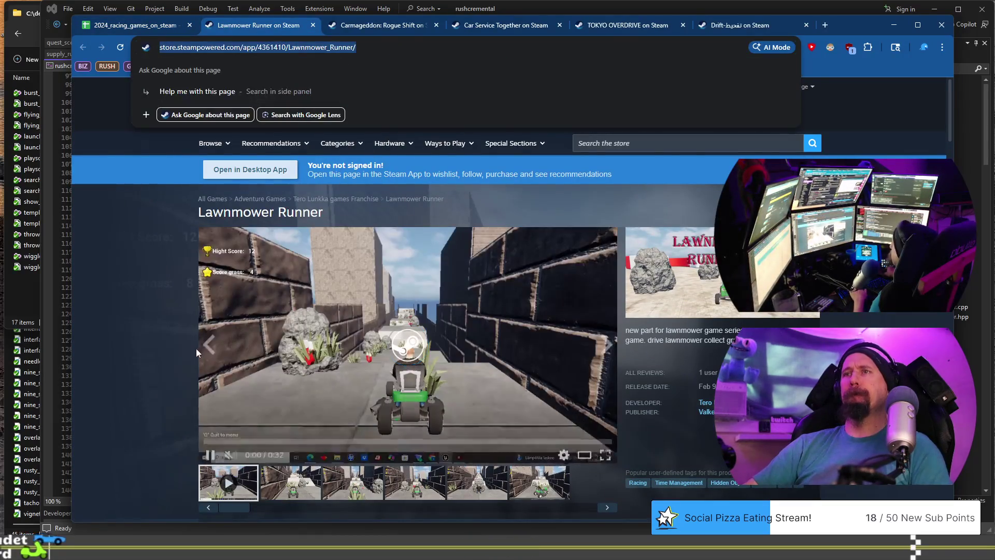
scroll(196, 348, down, 2)
click(196, 347)
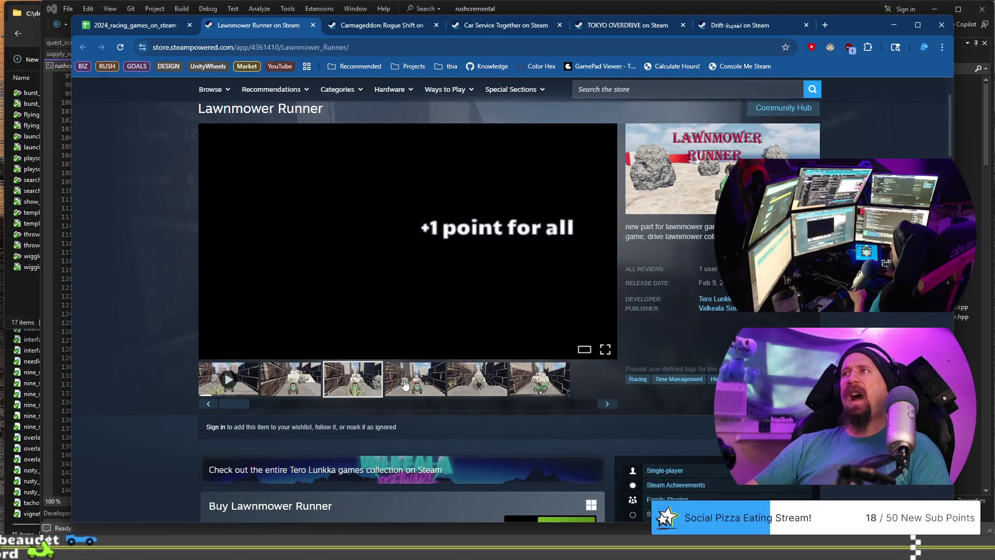
click(428, 384)
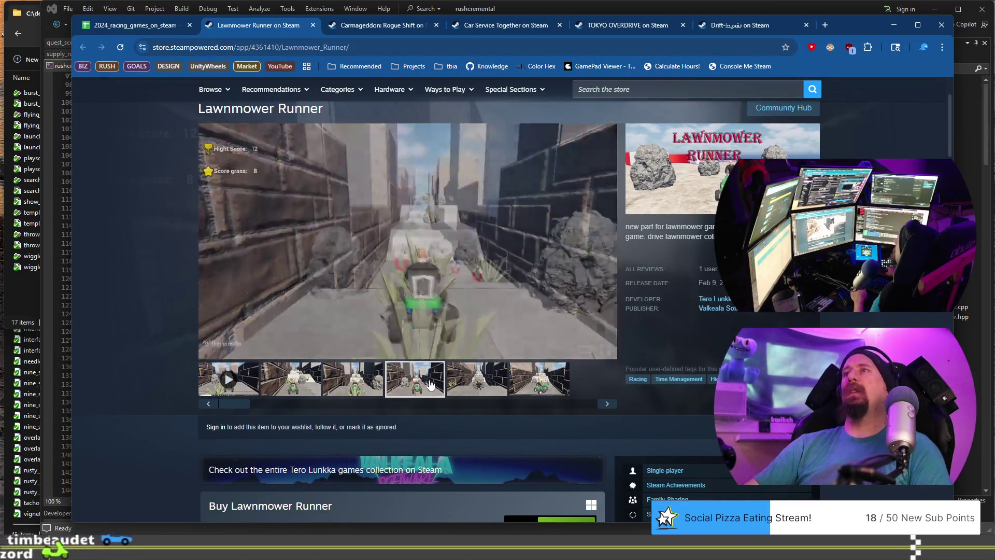
click(489, 384)
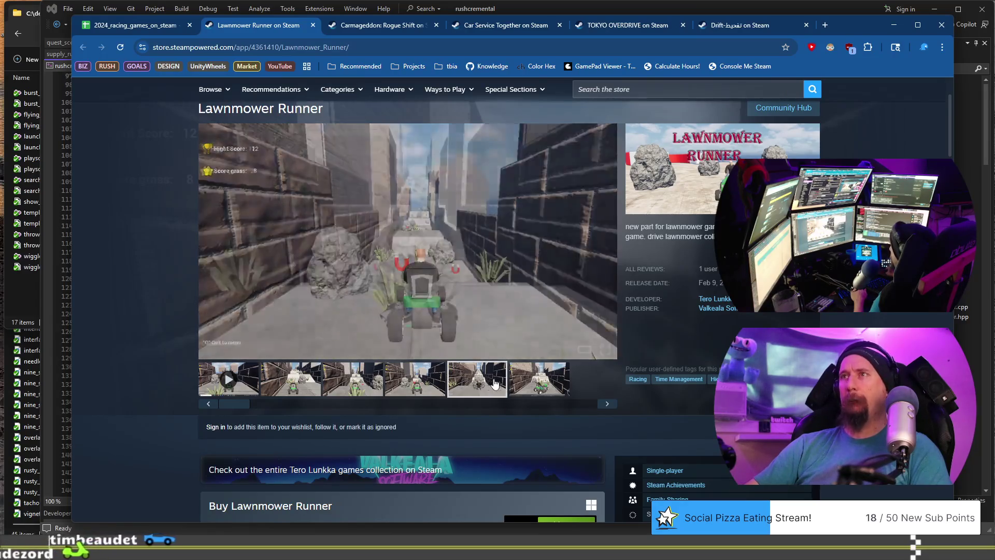
click(539, 383)
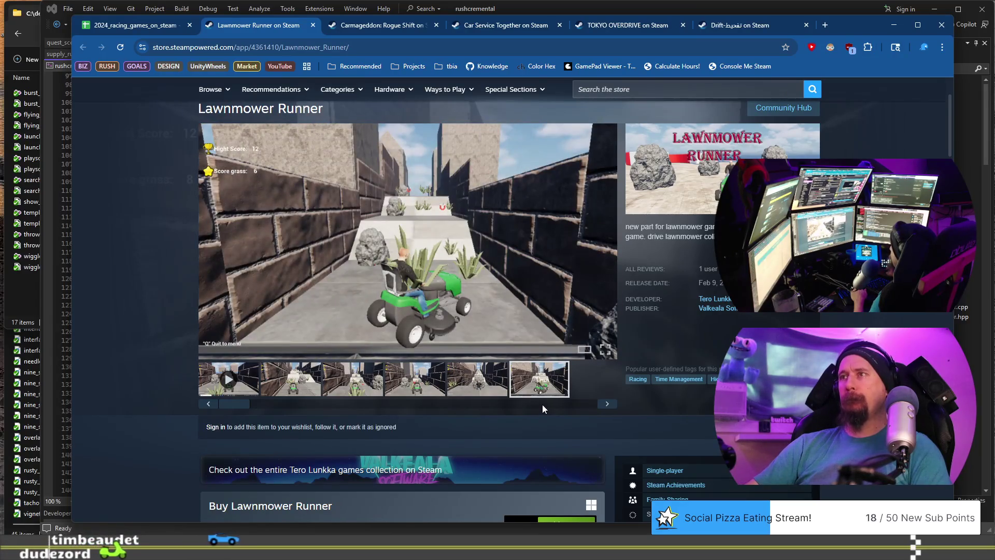
Step: Skip Lawnmower Runner, reselecting its title cell A844 and returning to the collector terminal
click(252, 47)
click(144, 27)
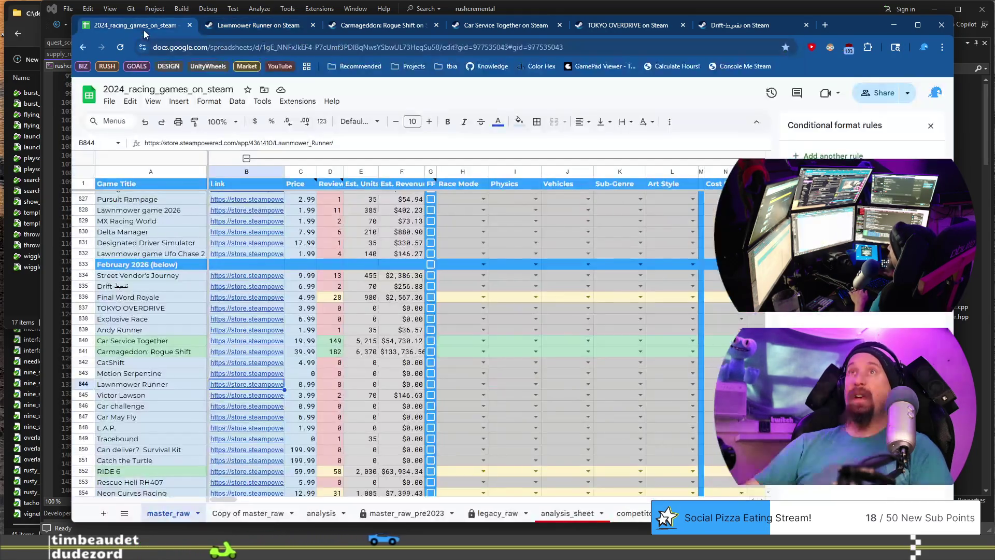
mouse_move(210, 202)
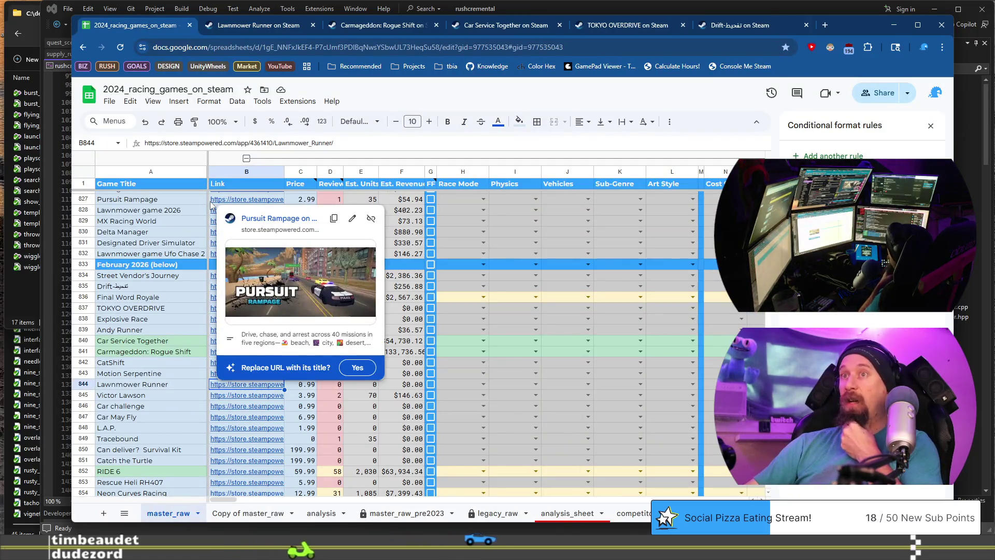
click(156, 386)
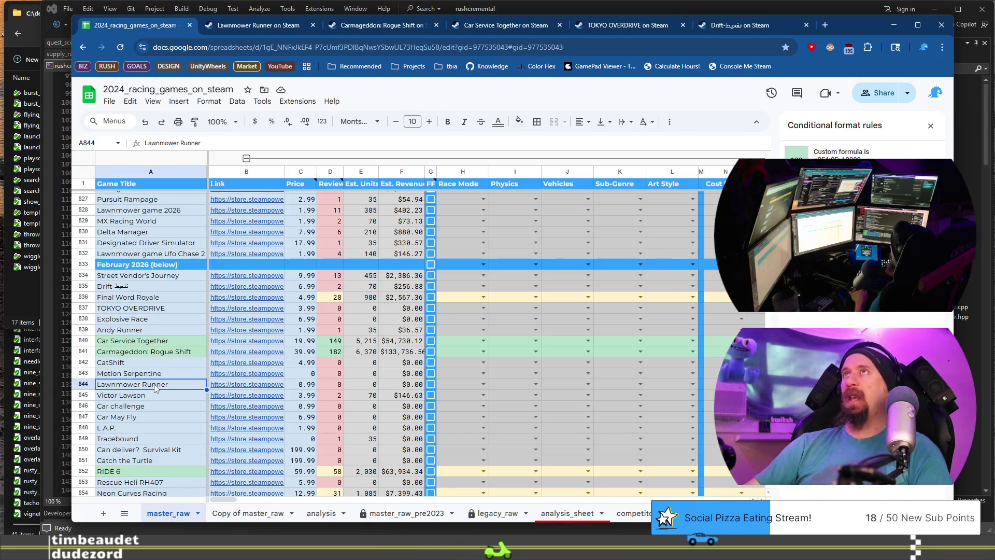
key(alt+Tab)
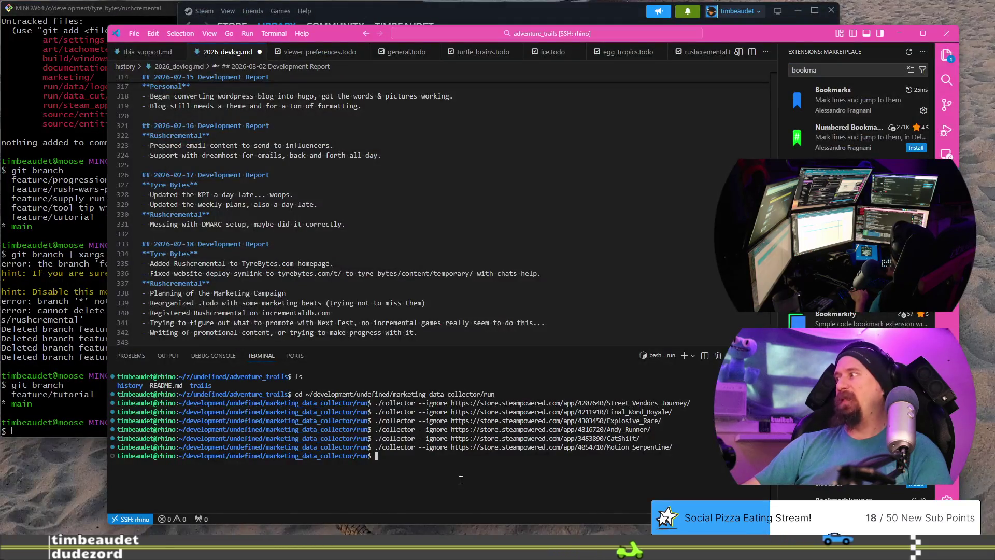
Step: Back in the spreadsheet, bring up Victor Lawson's store link preview in B845
key(Up)
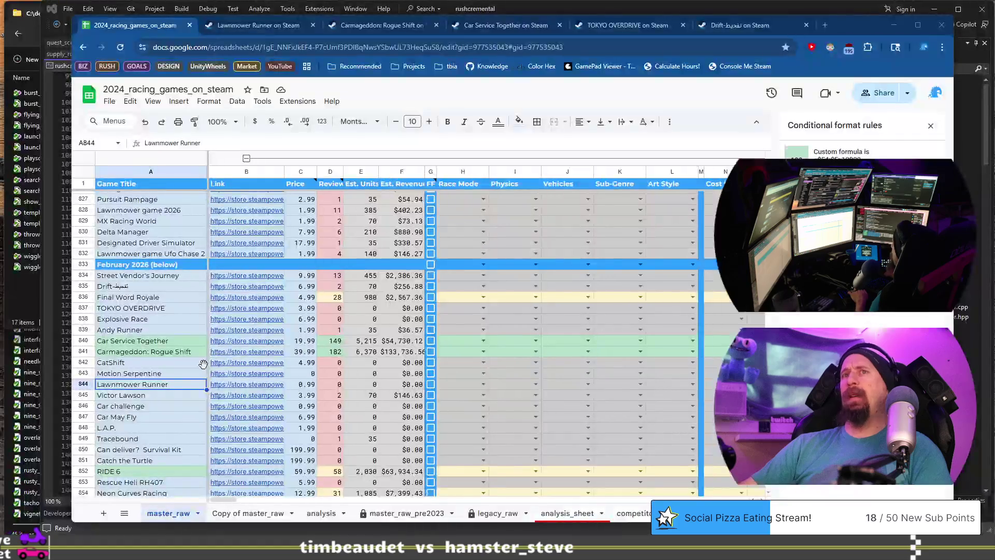
click(238, 399)
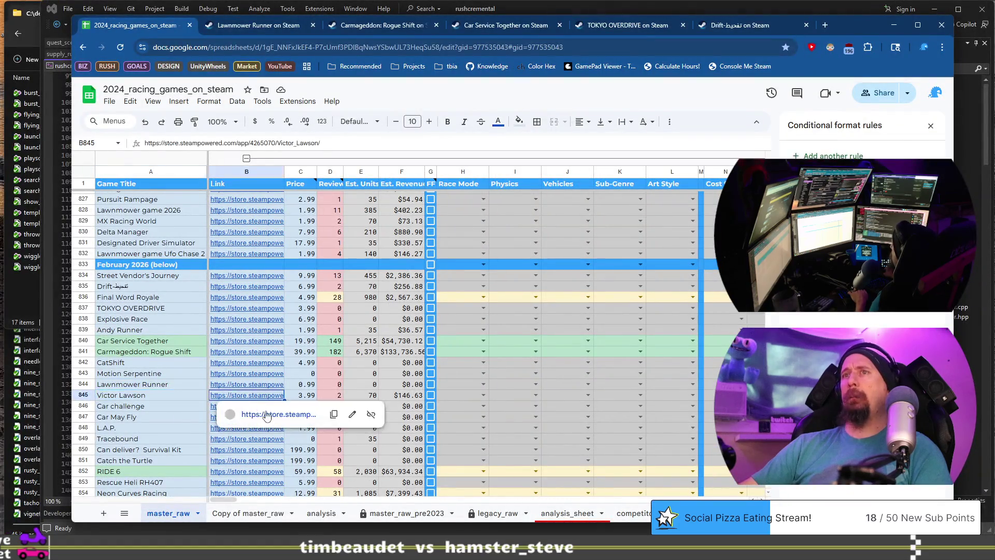
Step: Open Victor Lawson's Steam page, browse screenshots 3 through 7, and copy its store URL
click(270, 415)
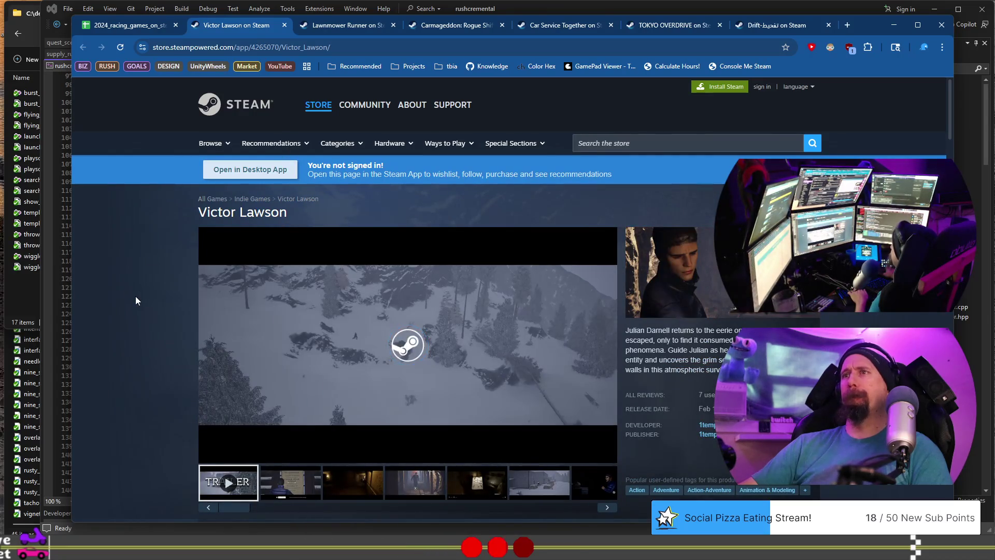
click(363, 485)
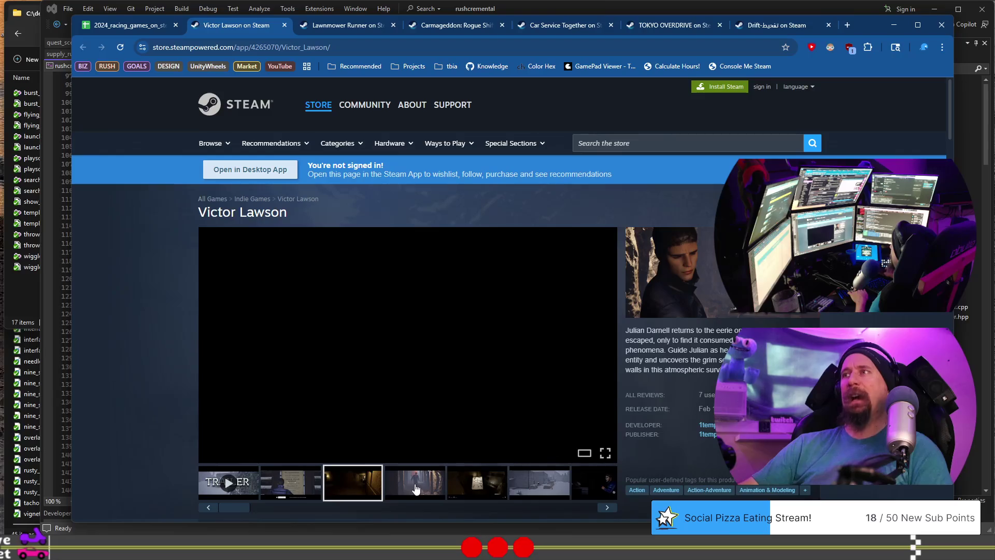
click(416, 488)
click(477, 485)
click(552, 490)
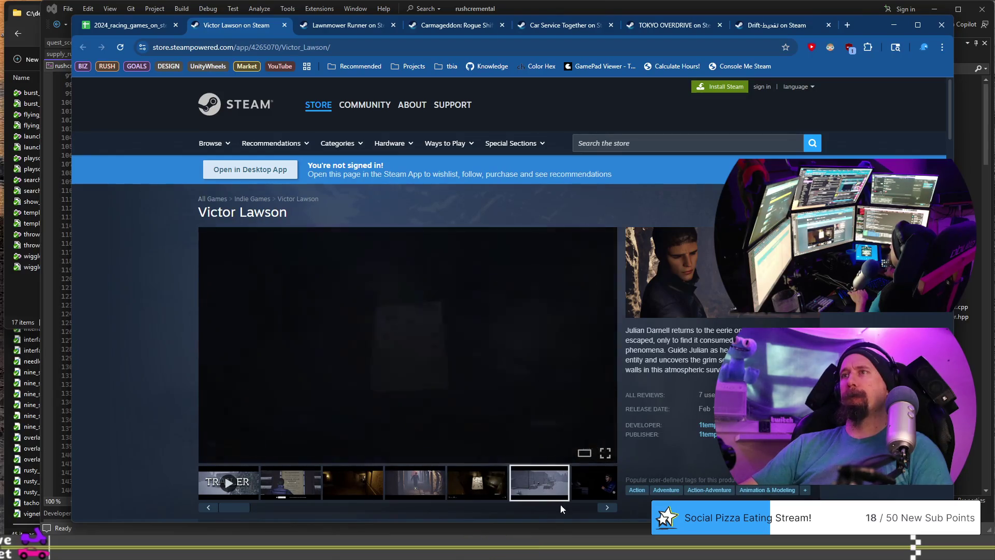
drag(244, 508, 600, 506)
click(602, 506)
click(343, 42)
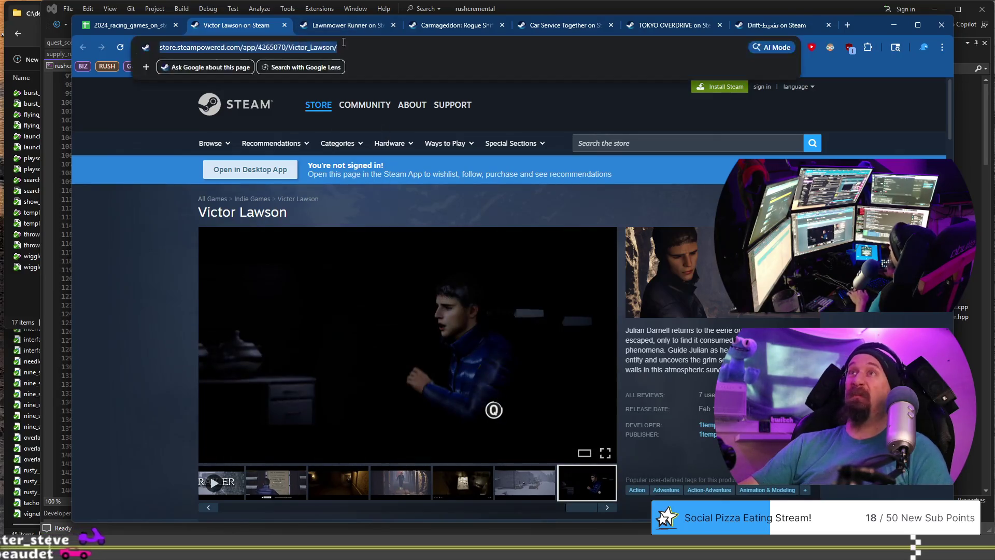
key(alt+Tab)
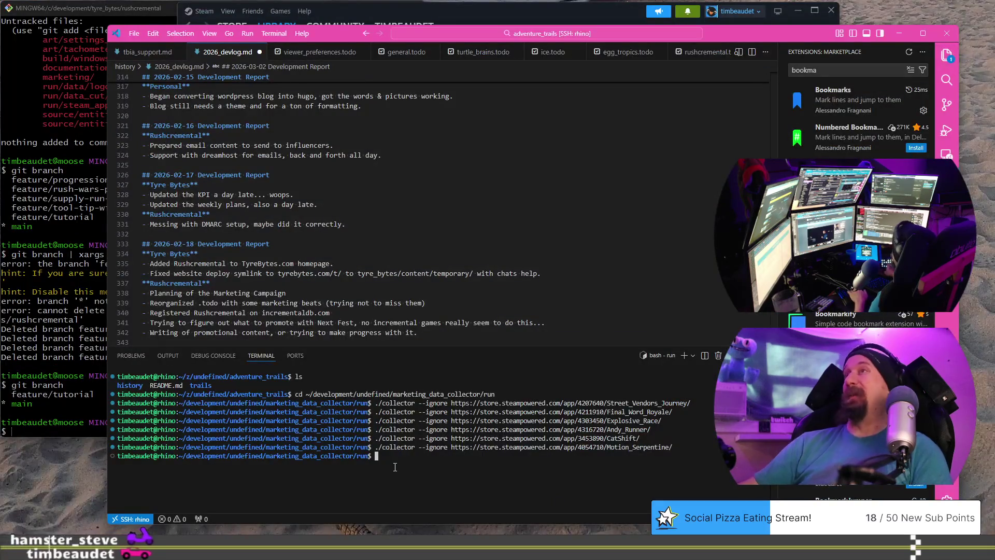
Step: Rerun the collector command with Victor Lawson's store URL replacing the previous game's URL
key(Up)
key(ctrl+w)
text(https://store.steampowered.com/app/4265070/Victor_Lawson/)
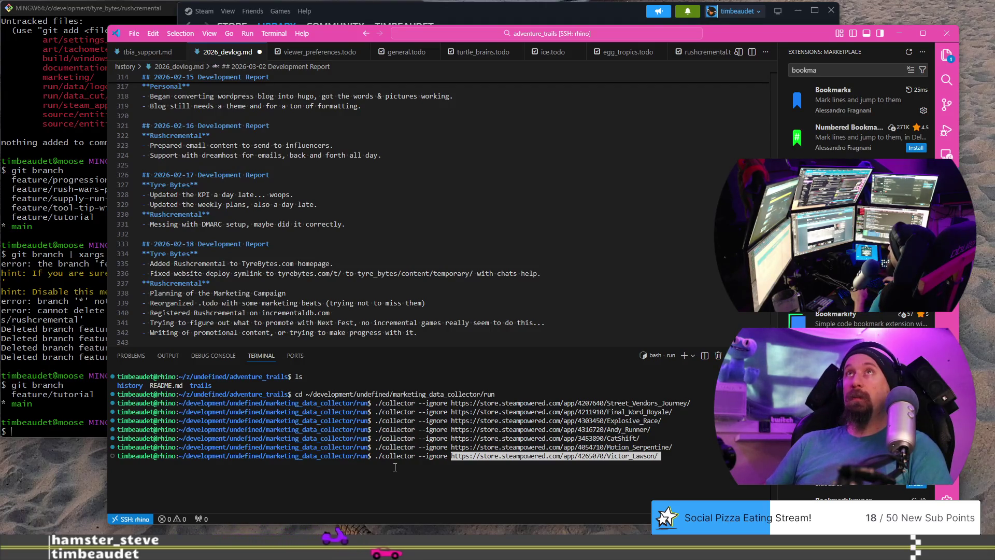
key(Return)
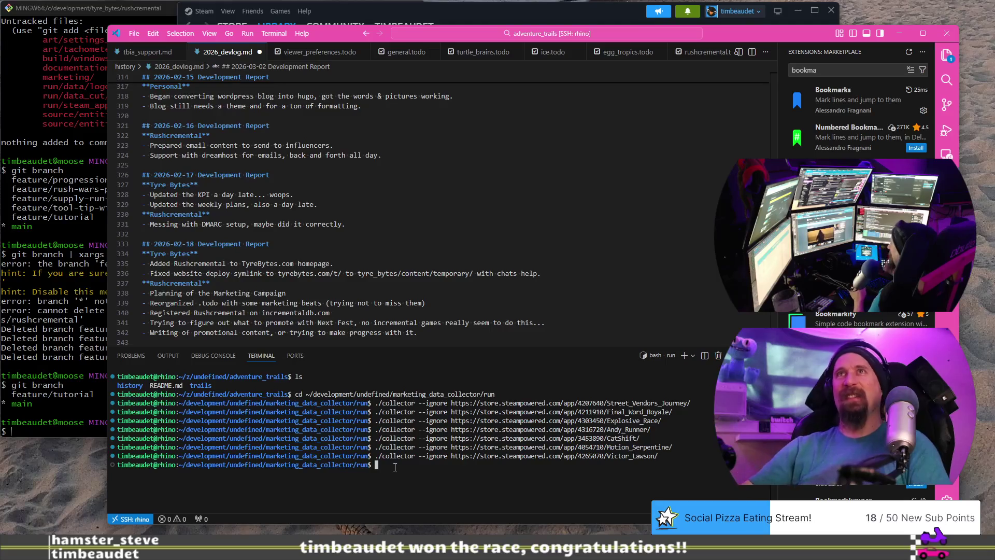
key(alt+Tab)
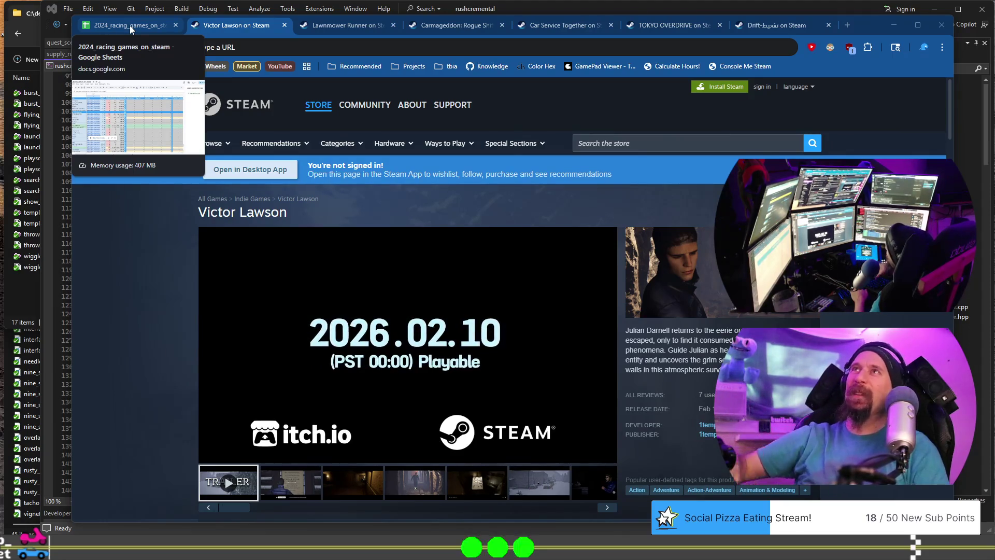
Step: Go from Victor Lawson's Steam page back to the 2024_racing_games spreadsheet tab
click(130, 26)
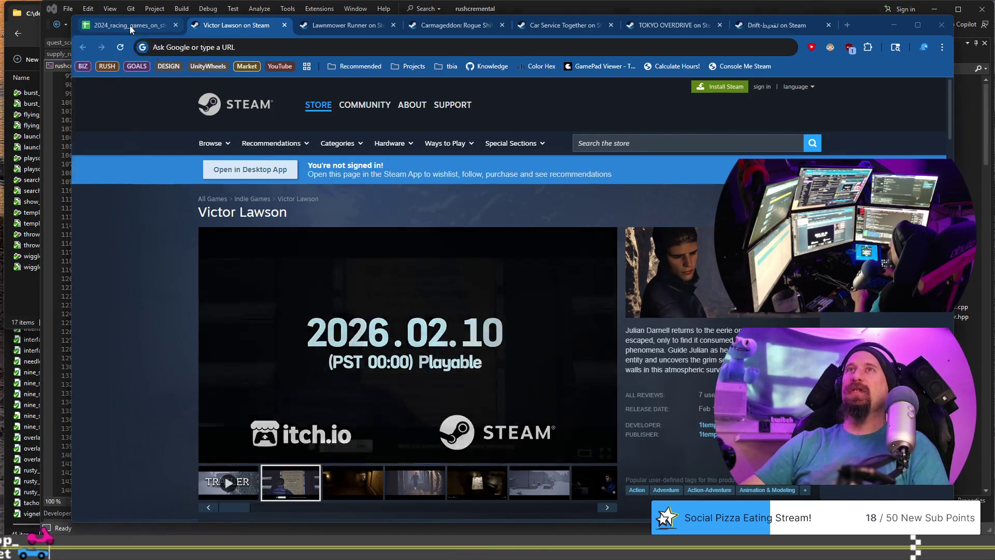
click(239, 26)
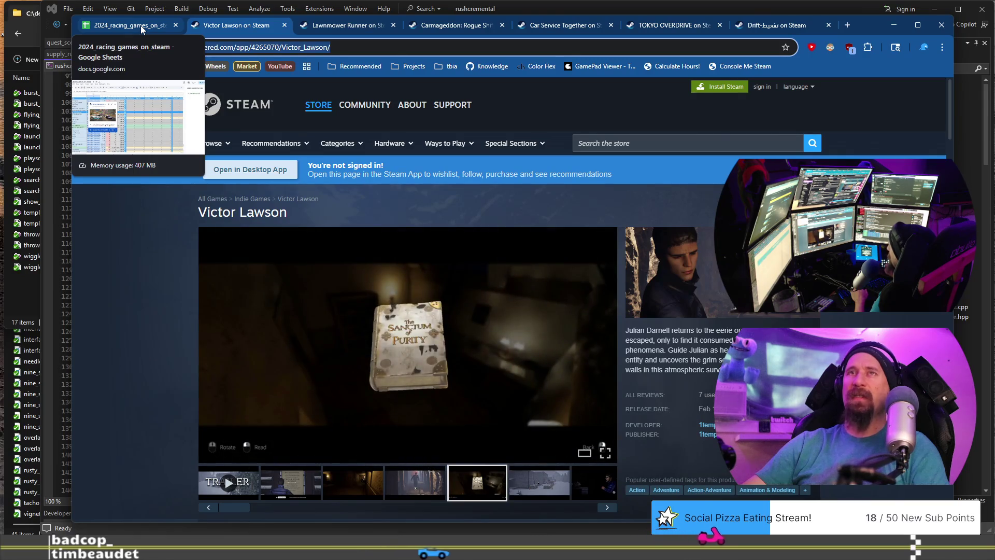
click(141, 25)
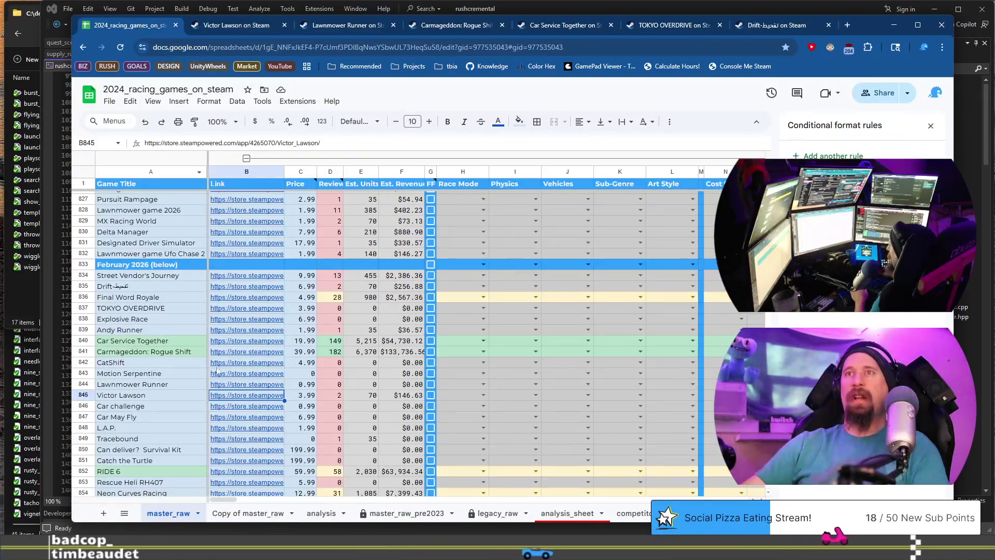
Step: Open Car challenge's Steam page in a new tab and view its 4th and 5th screenshots
click(266, 407)
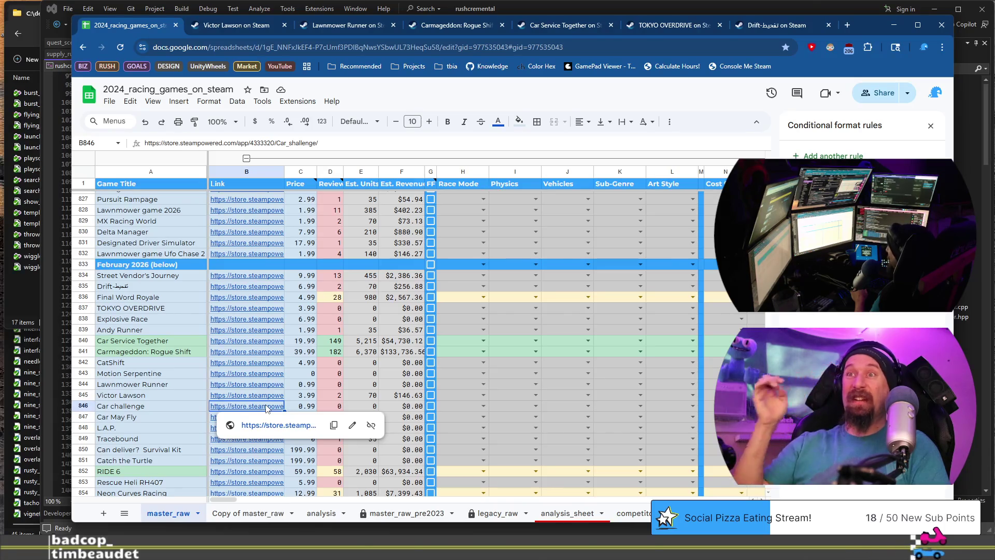
click(278, 424)
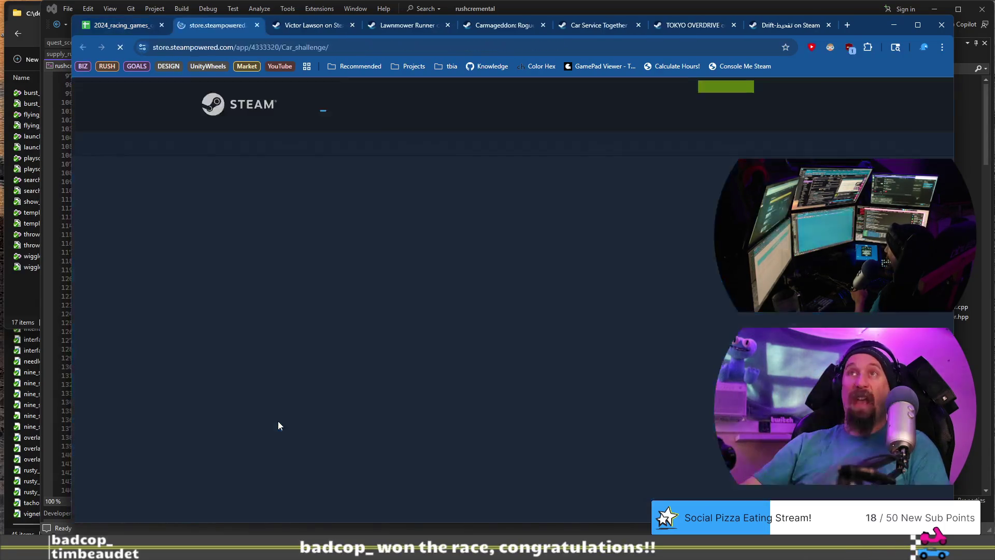
scroll(337, 373, down, 2)
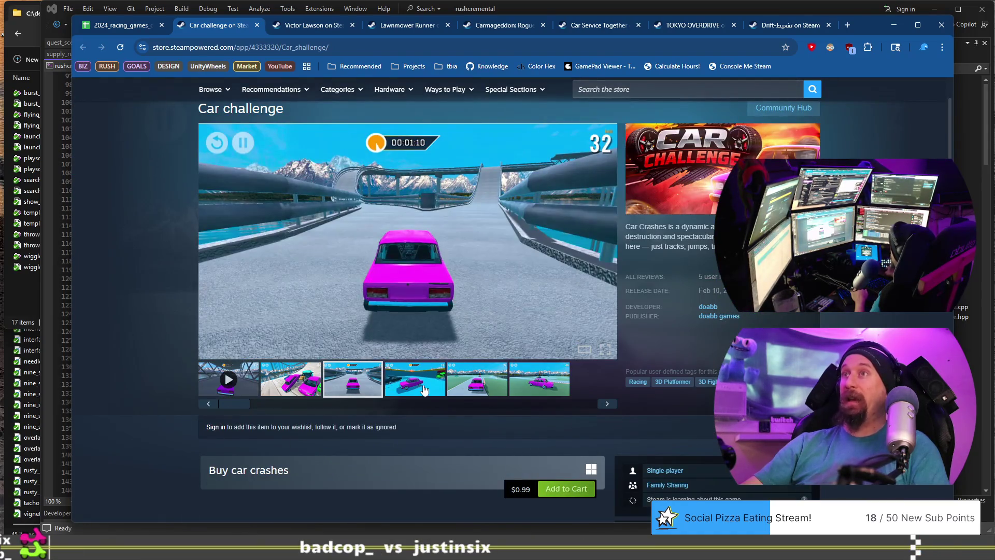
click(426, 390)
click(485, 392)
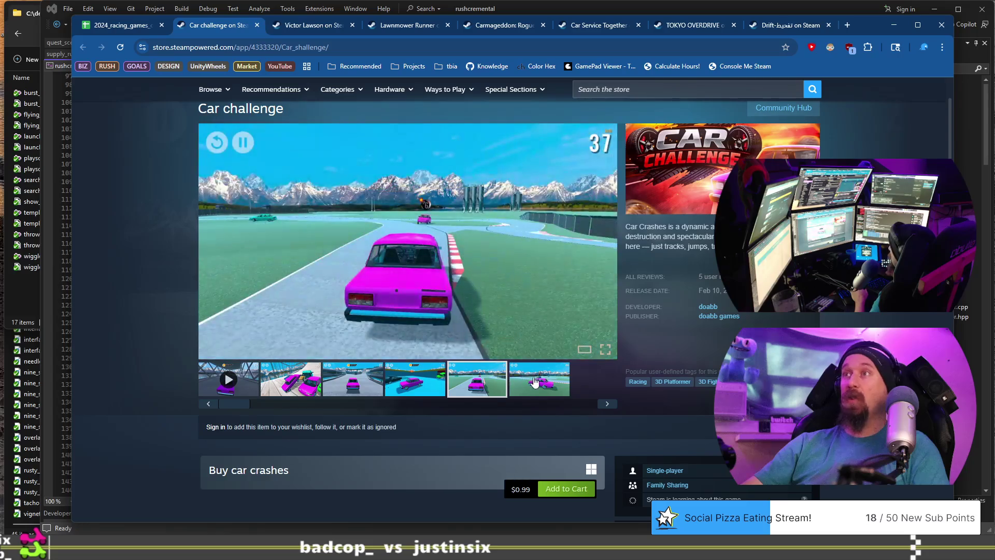
Step: Back in the spreadsheet, move down column A to the Car May Fly row
click(104, 26)
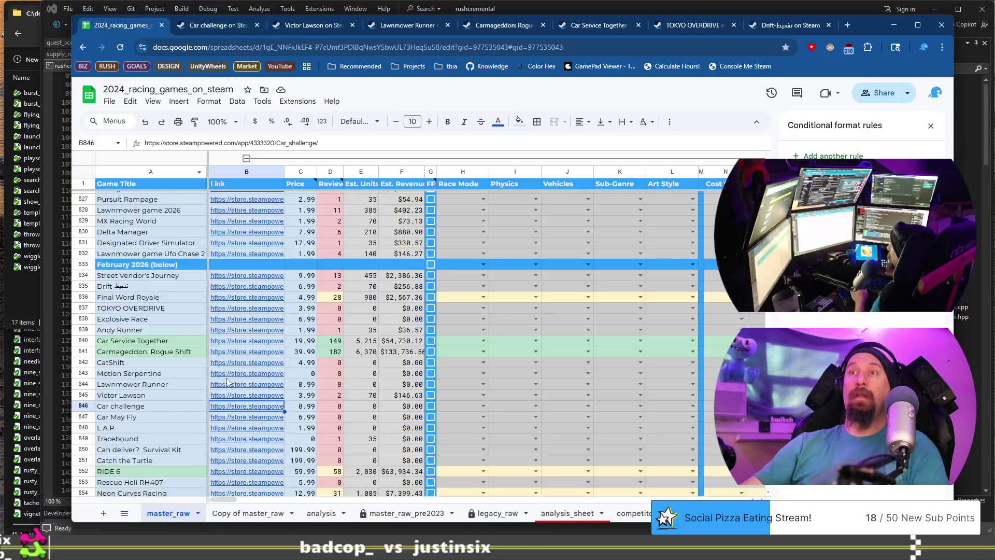
click(147, 397)
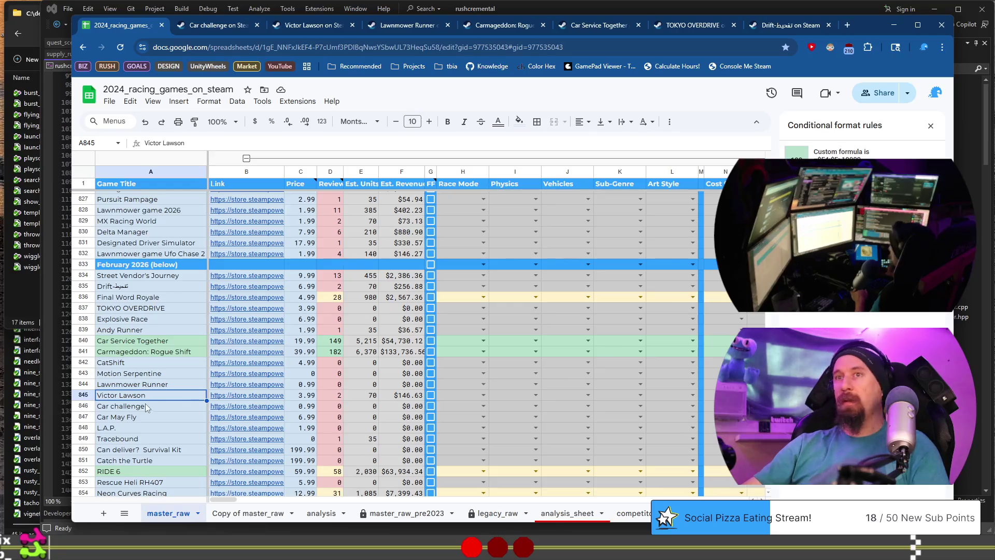
click(145, 407)
click(149, 417)
Step: Open Car May Fly's Steam page, view its third screenshot and details, then return to the spreadsheet
mouse_move(238, 421)
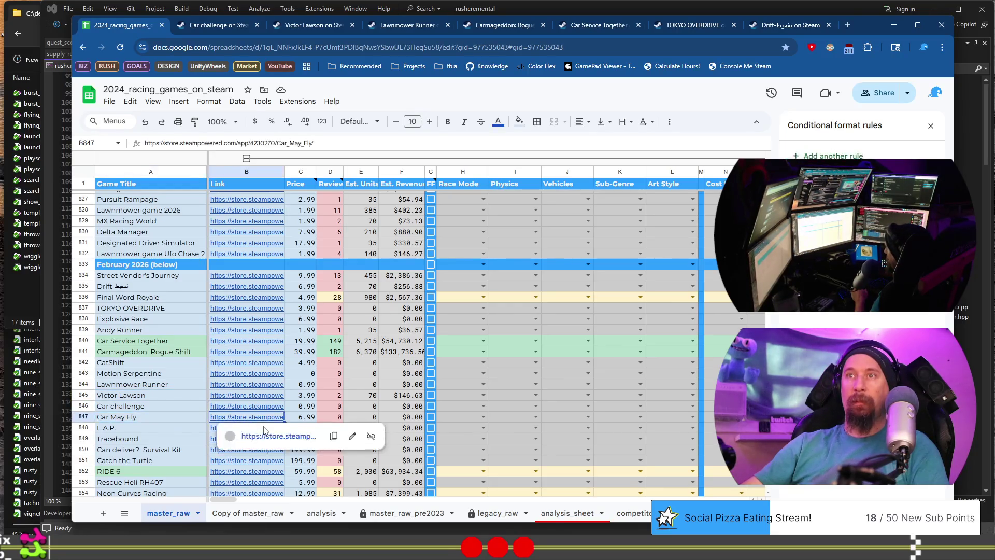
click(264, 438)
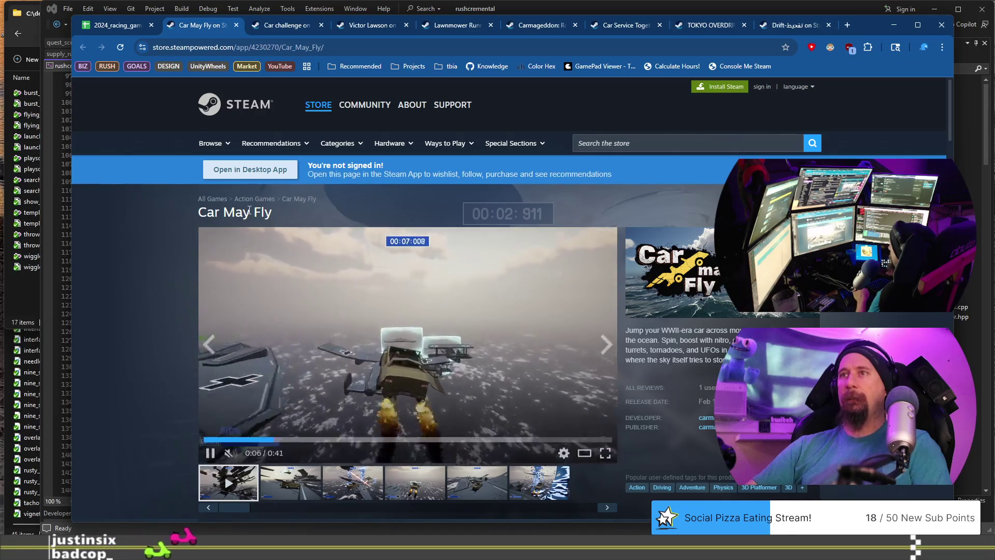
scroll(132, 386, down, 3)
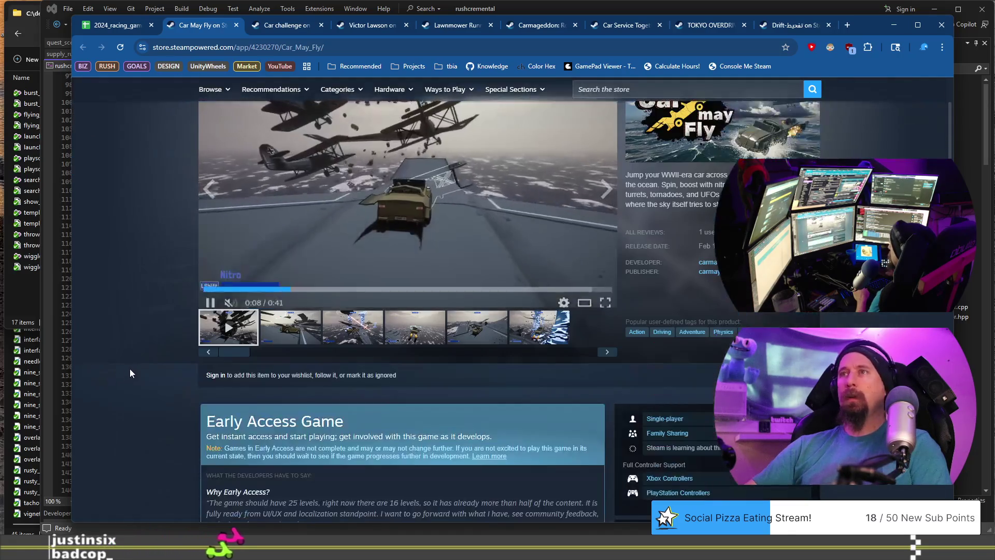
click(374, 330)
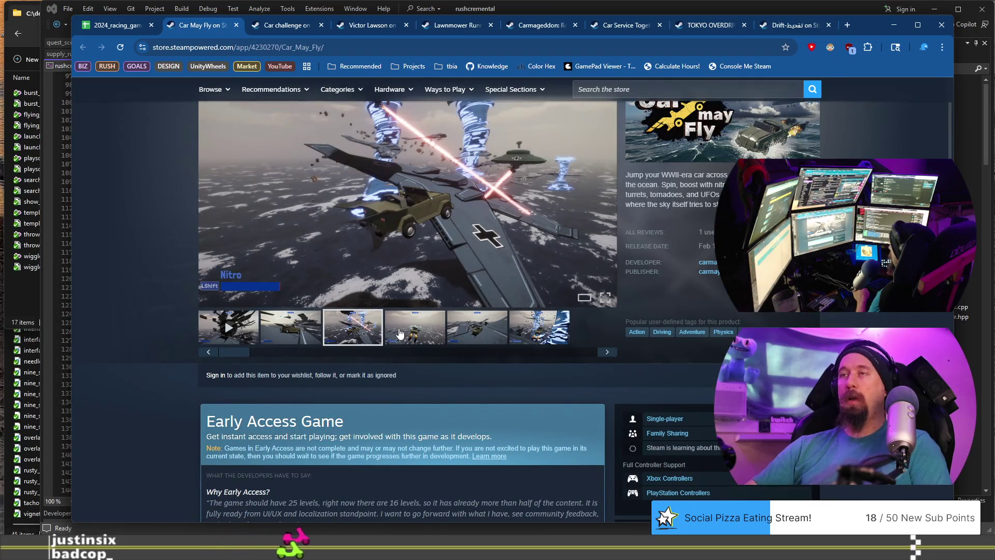
scroll(399, 333, down, 6)
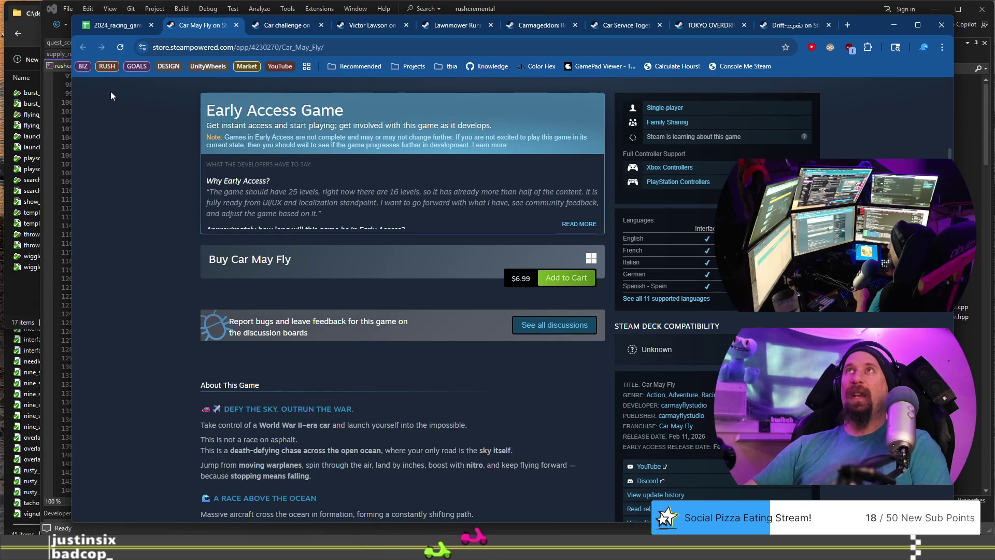
scroll(142, 228, up, 10)
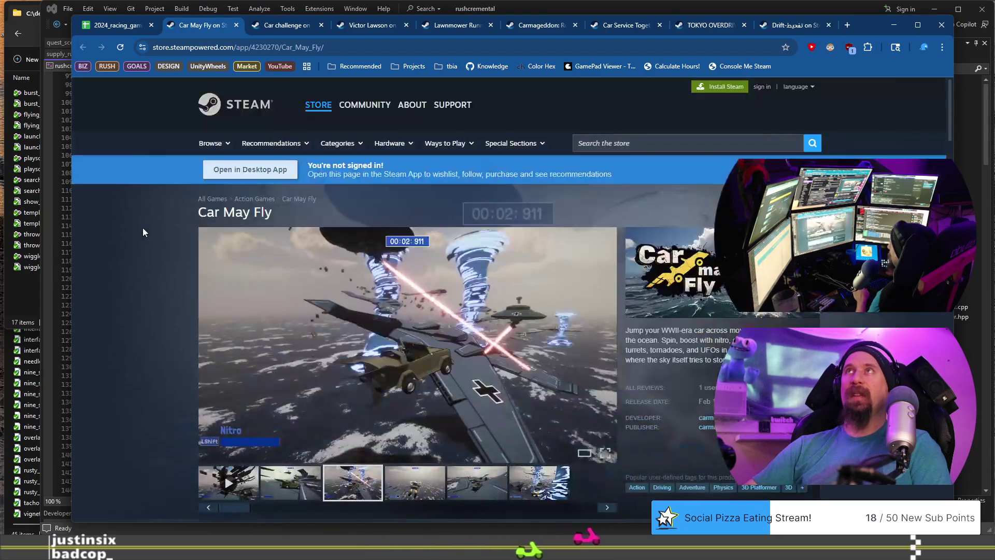
click(115, 30)
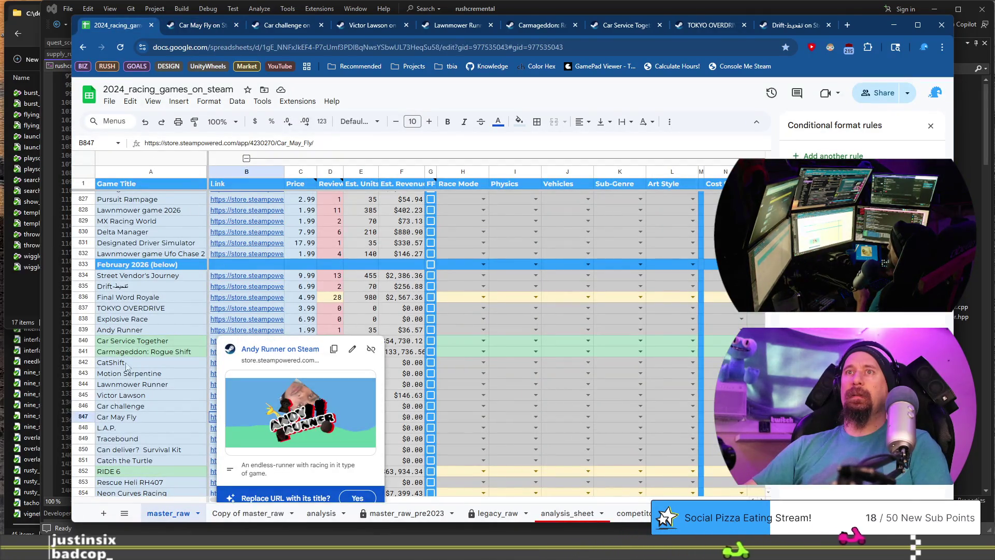
Step: On the market sheet, expand the wishlist and sales columns and select the 2026-02-23 wishlist value 283
scroll(134, 347, down, 3)
scroll(134, 346, down, 2)
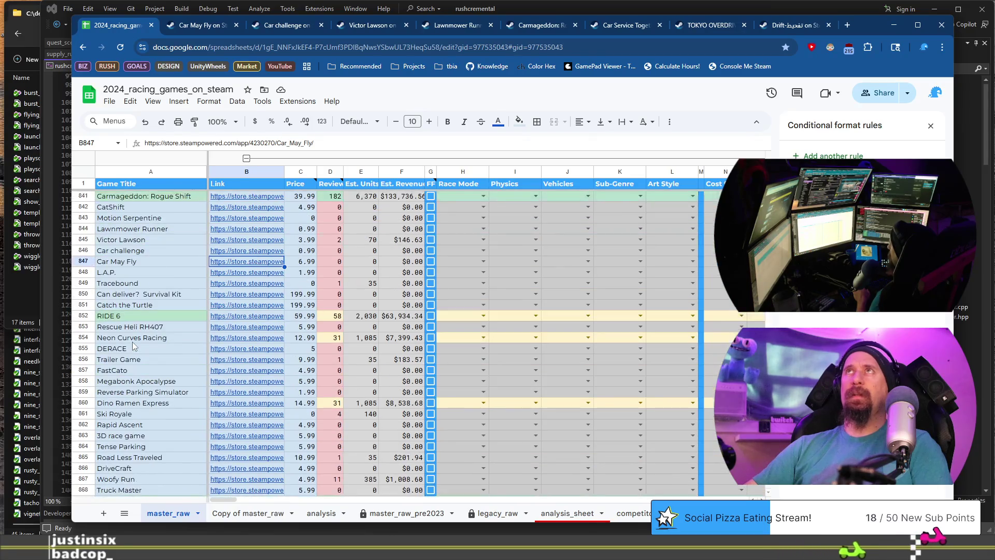
scroll(145, 332, up, 2)
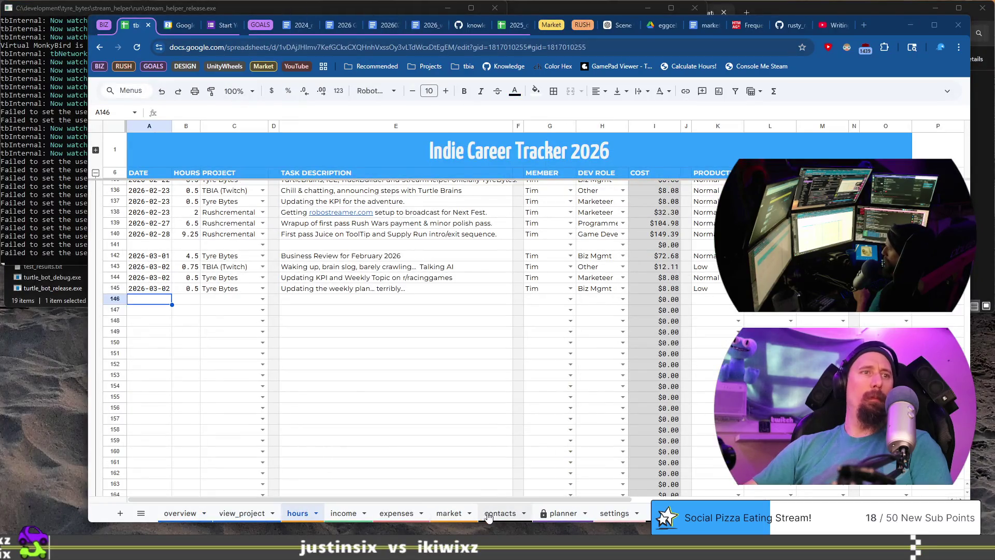
click(449, 513)
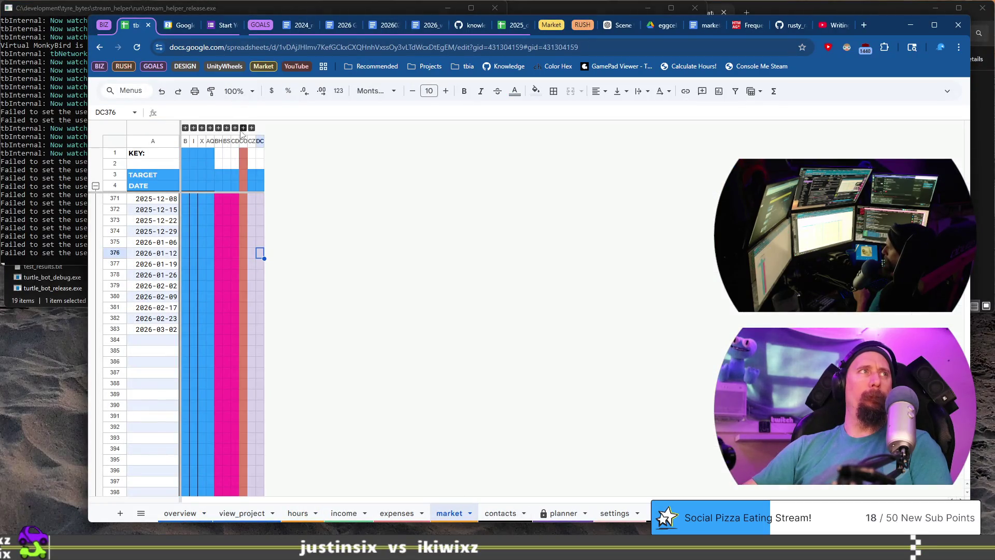
click(243, 128)
click(296, 318)
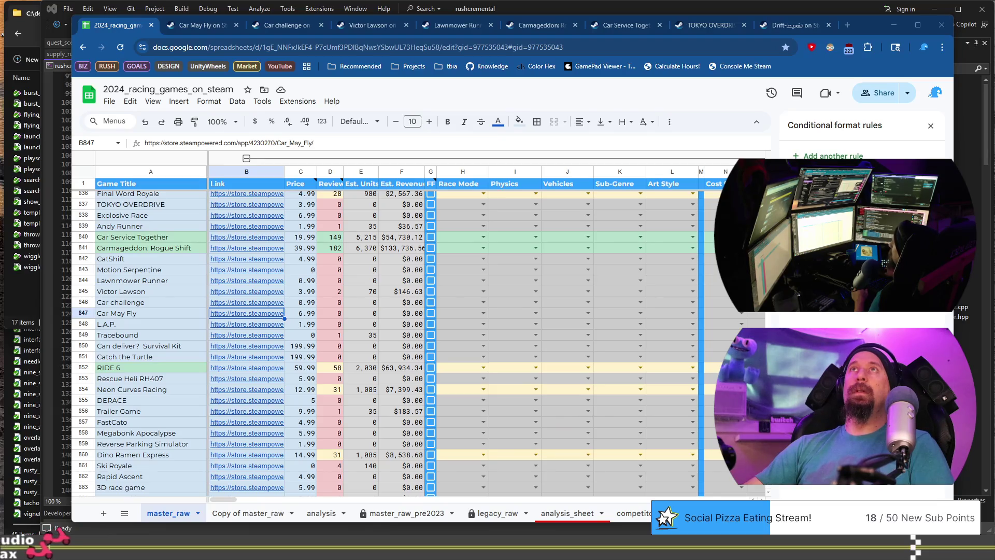
Step: Open L.A.P.'s Steam store page in a new tab from its link in row 848
click(184, 325)
mouse_move(230, 326)
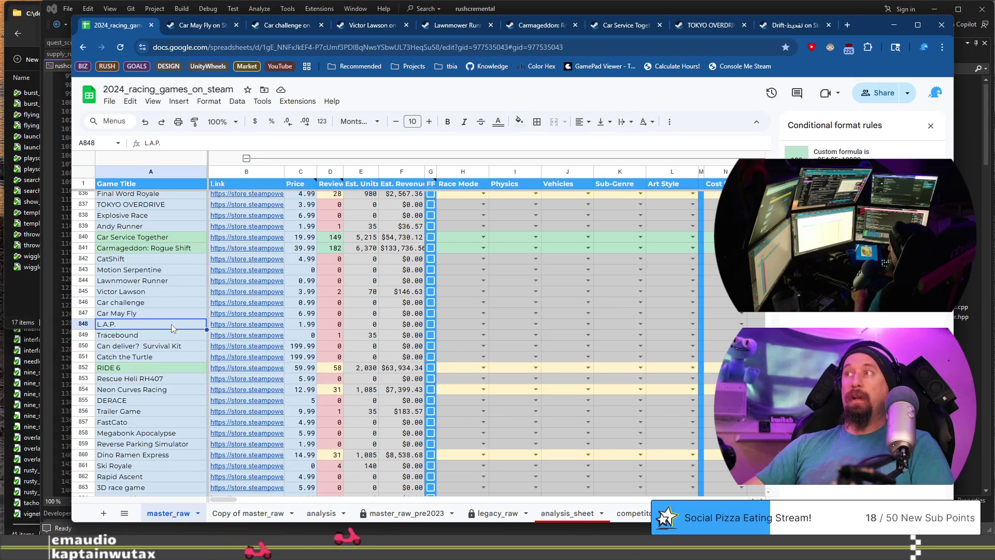
click(168, 310)
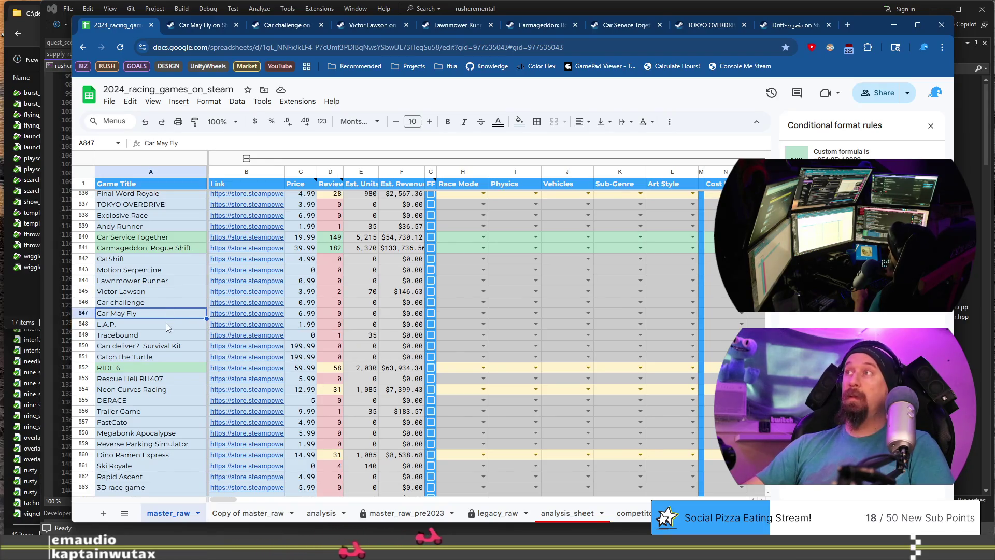
click(166, 323)
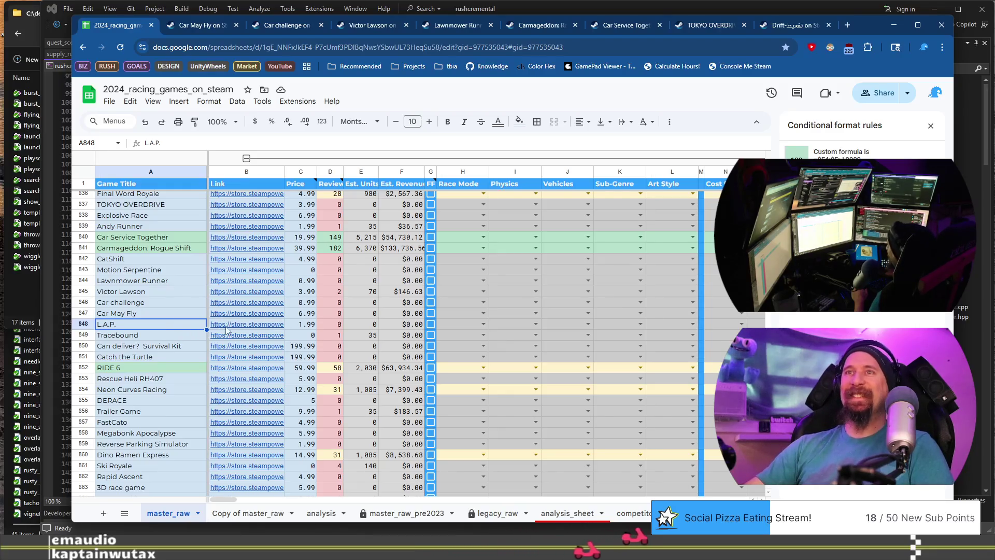
click(249, 335)
click(283, 347)
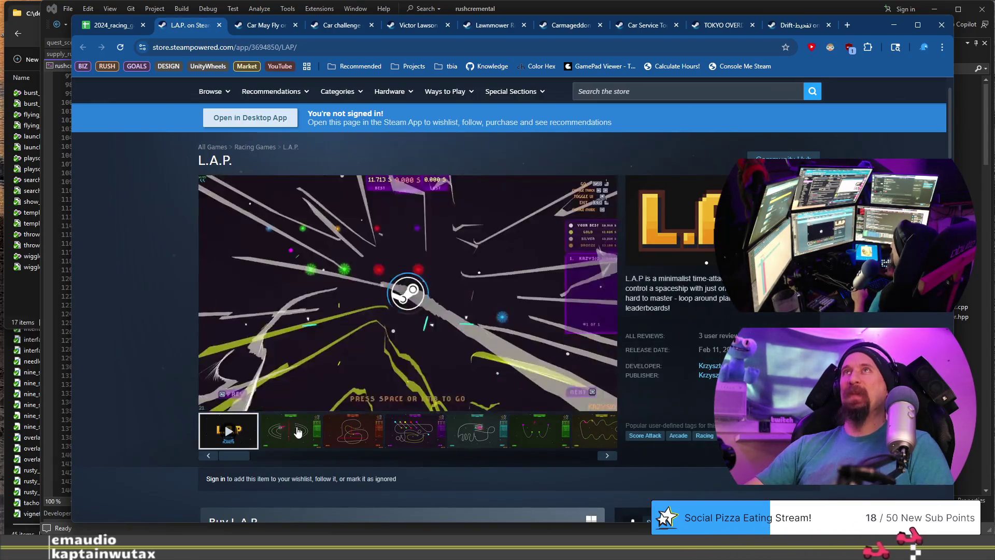
Step: Browse L.A.P.'s store screenshots, from the second through the sixth
click(291, 430)
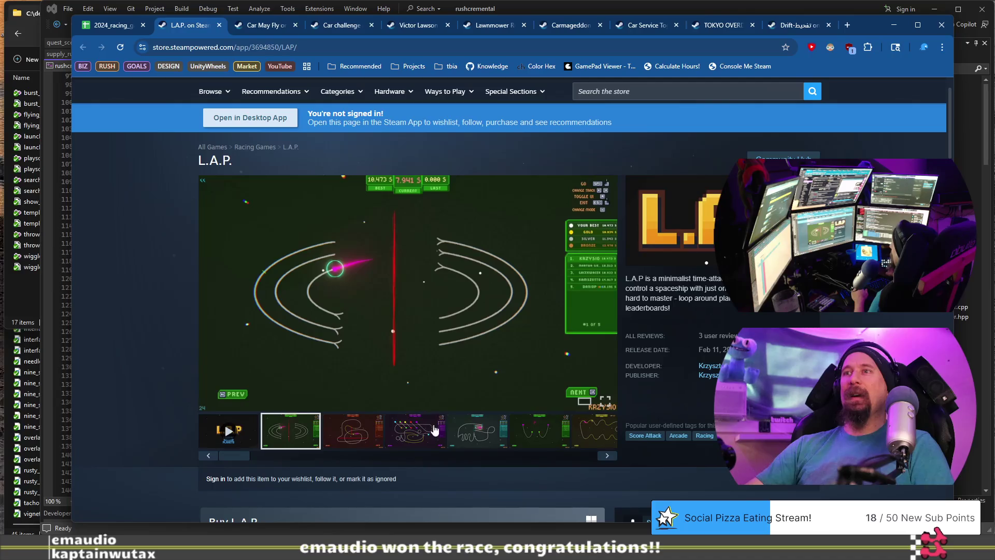
click(413, 429)
click(468, 437)
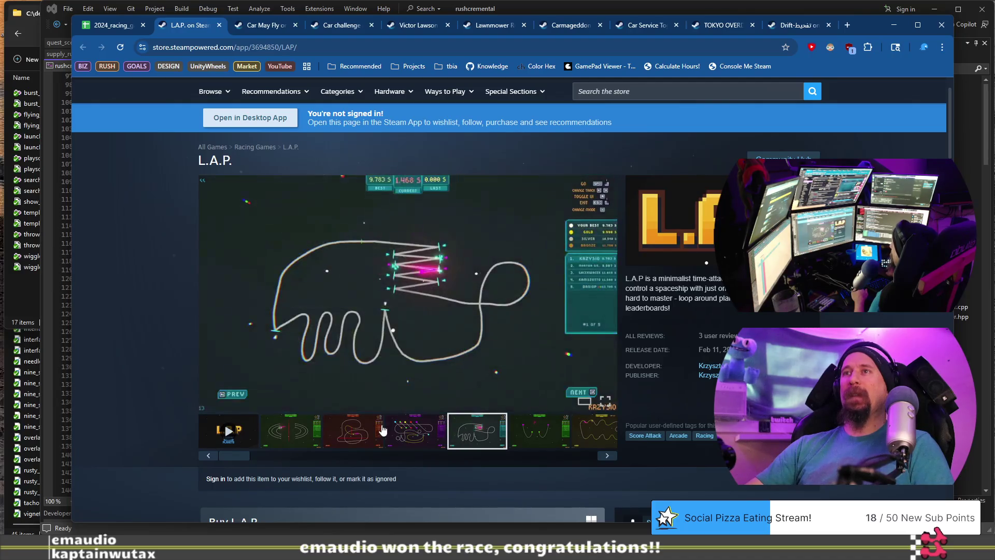
click(361, 431)
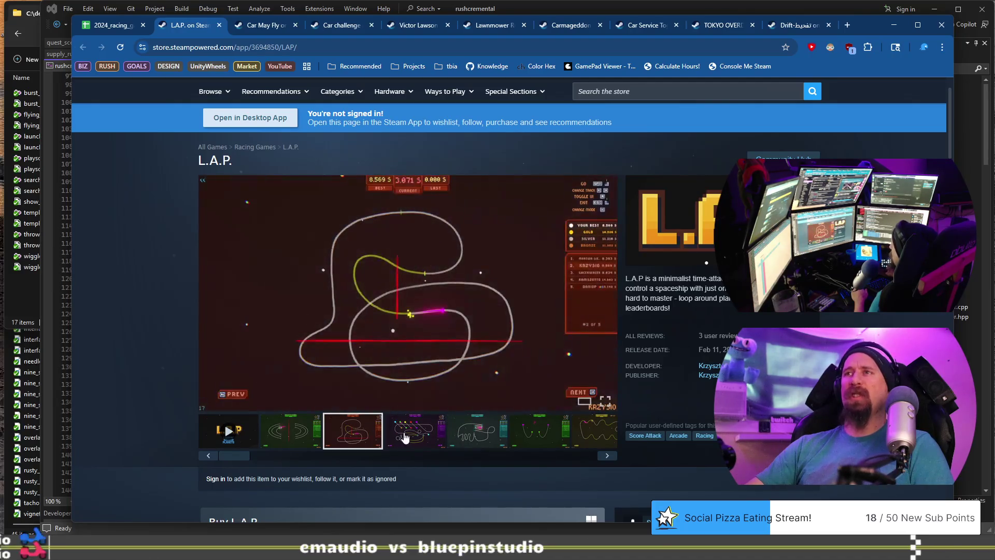
click(406, 438)
click(477, 433)
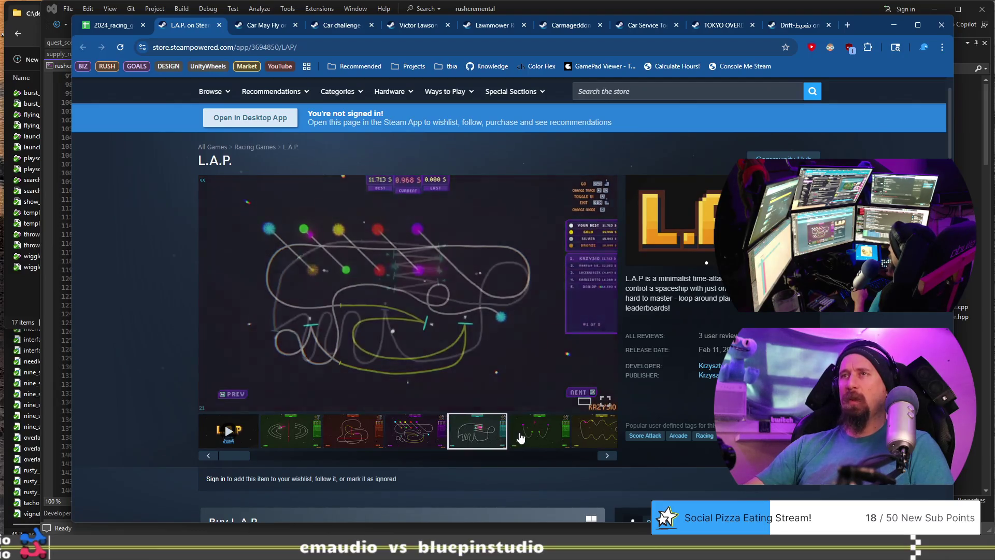
click(539, 430)
Step: Run the collector on L.A.P.'s store URL, close its tab, and select the Tracebound row
click(388, 47)
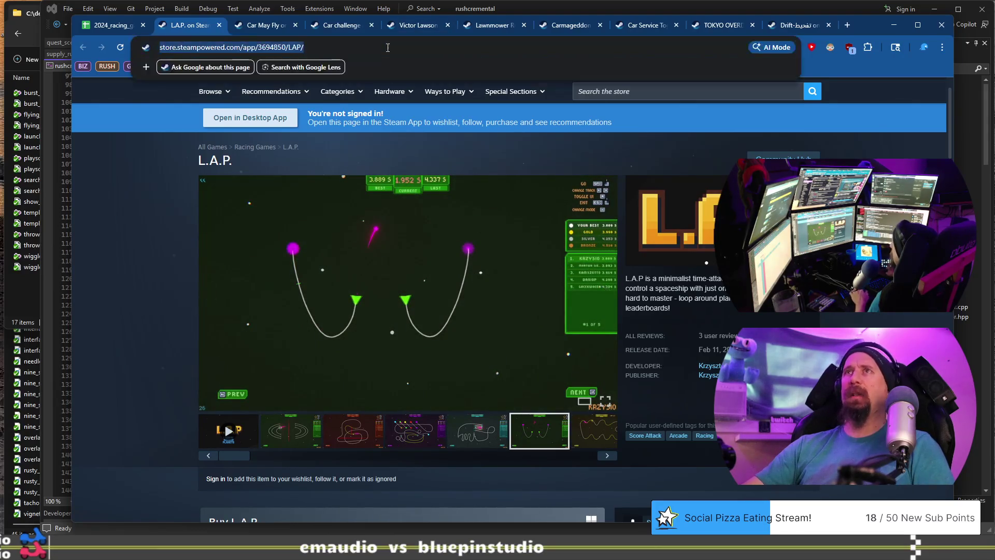
key(alt+Tab)
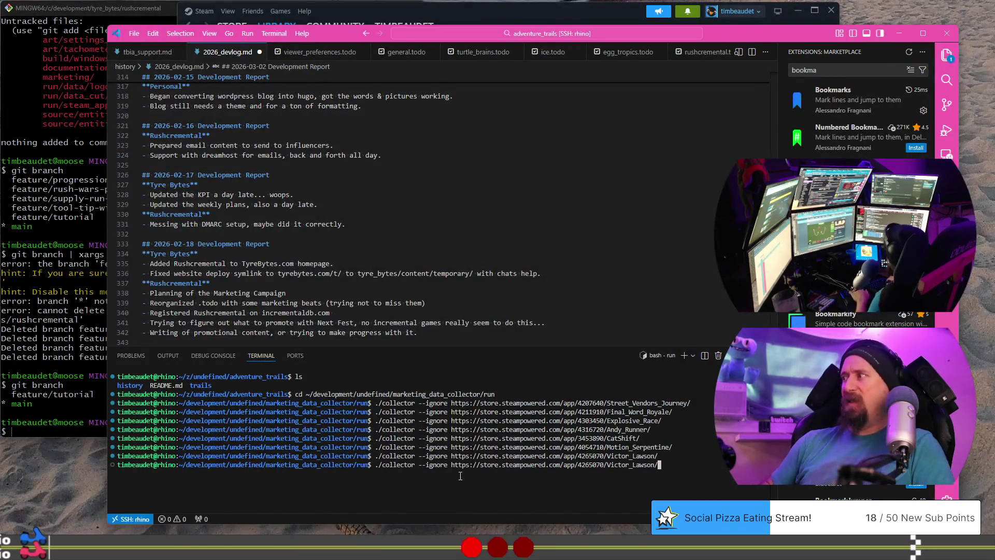
text(https://store.steampowered.com/app/3694850/LAP/)
key(Return)
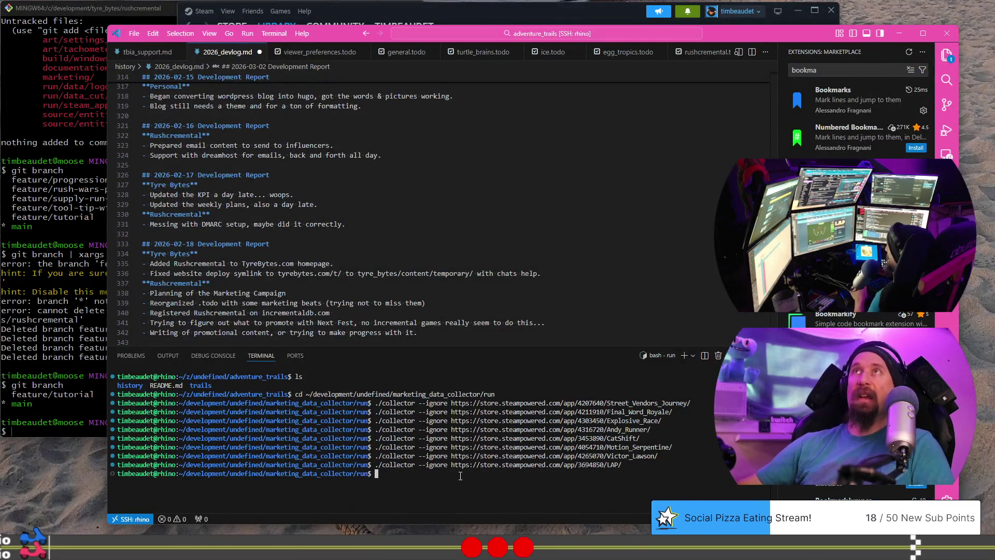
key(alt+Tab)
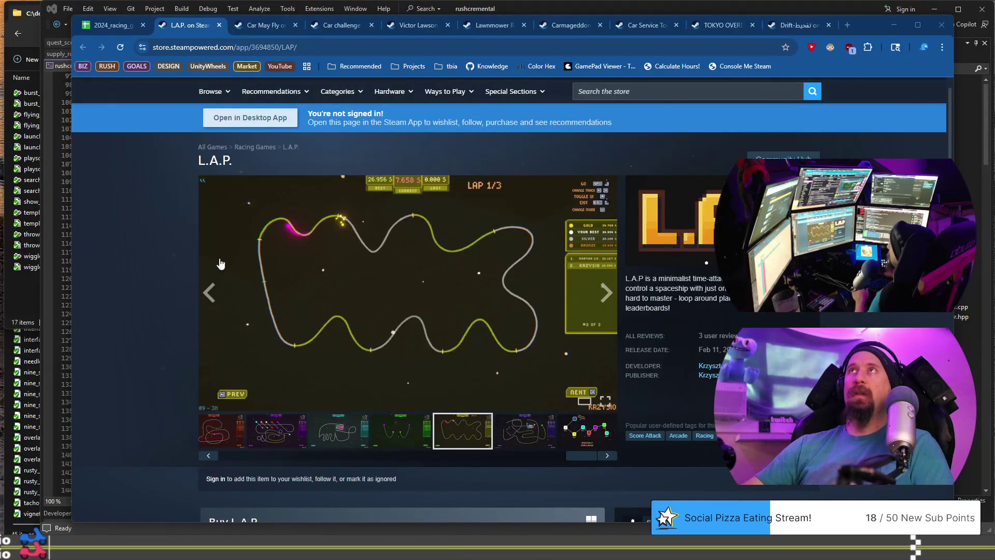
click(220, 25)
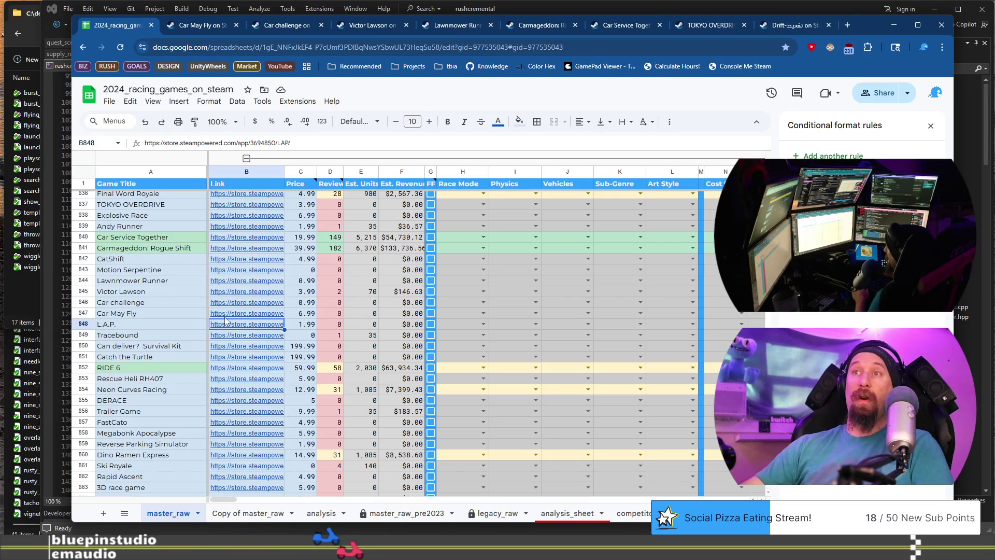
click(151, 346)
Step: Open Tracebound's Steam page from row B849's link and view its screenshots
click(160, 337)
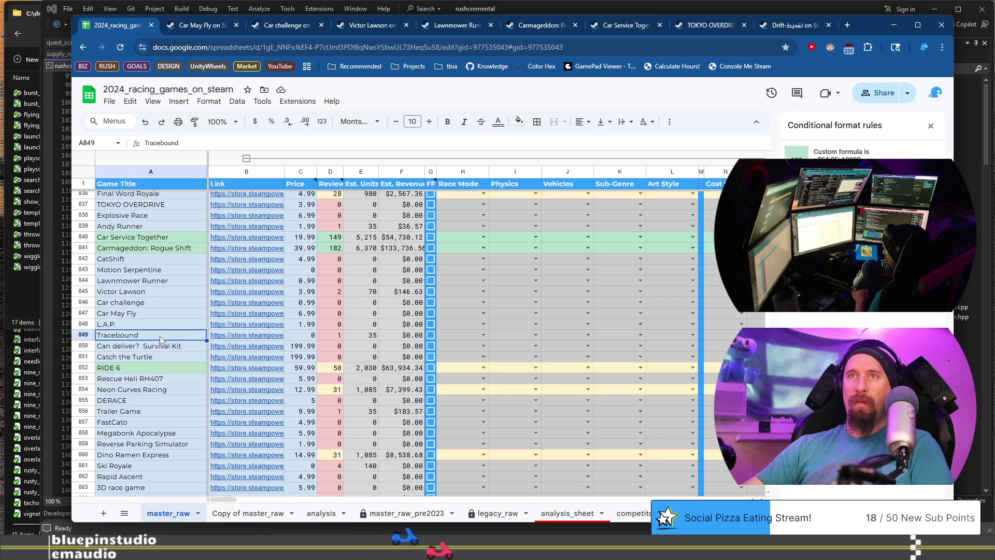
click(268, 338)
click(282, 347)
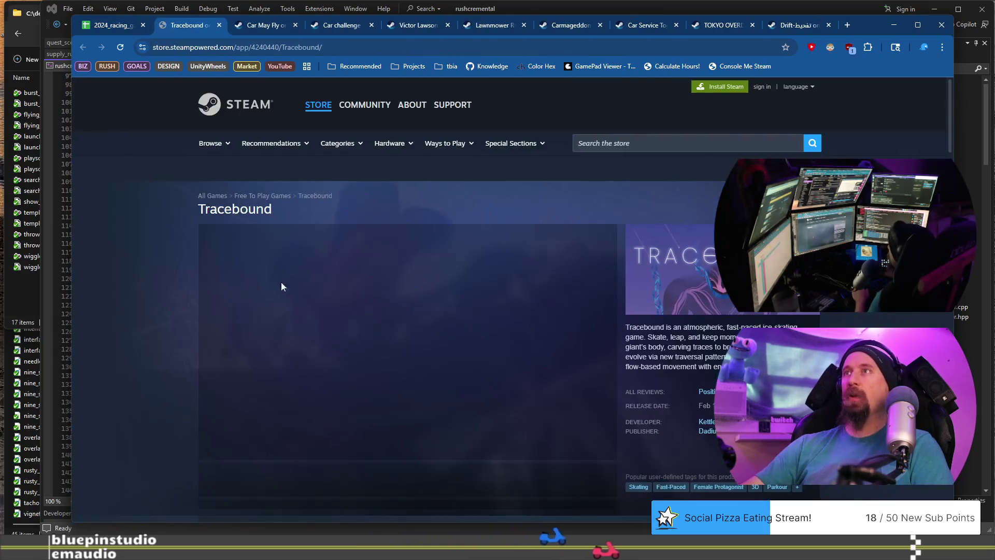
scroll(163, 288, down, 6)
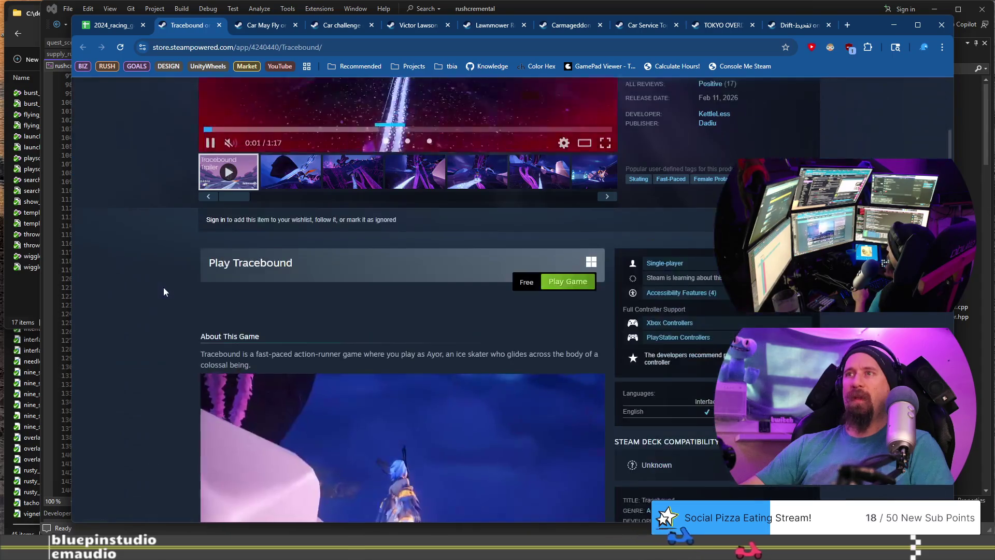
scroll(163, 287, up, 6)
scroll(362, 350, down, 4)
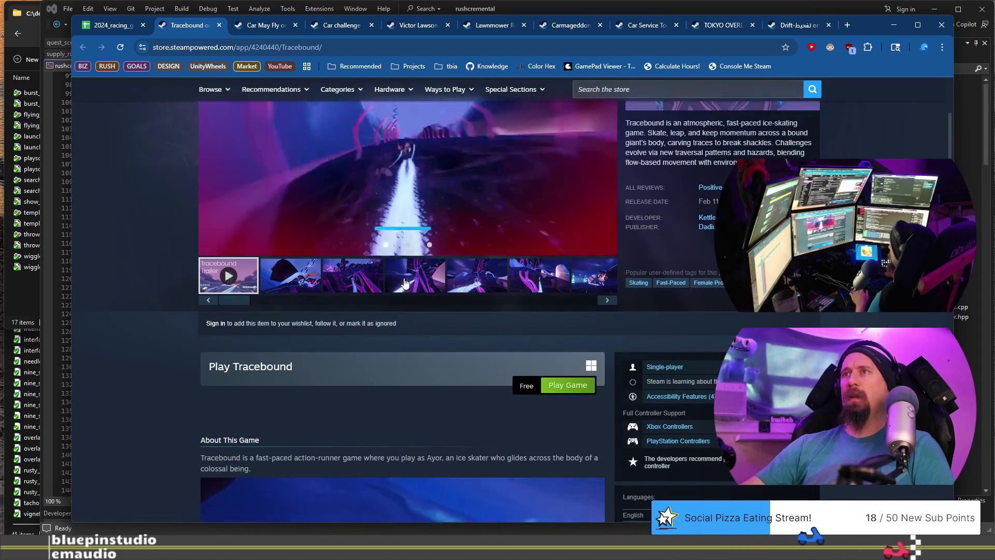
click(477, 275)
click(553, 285)
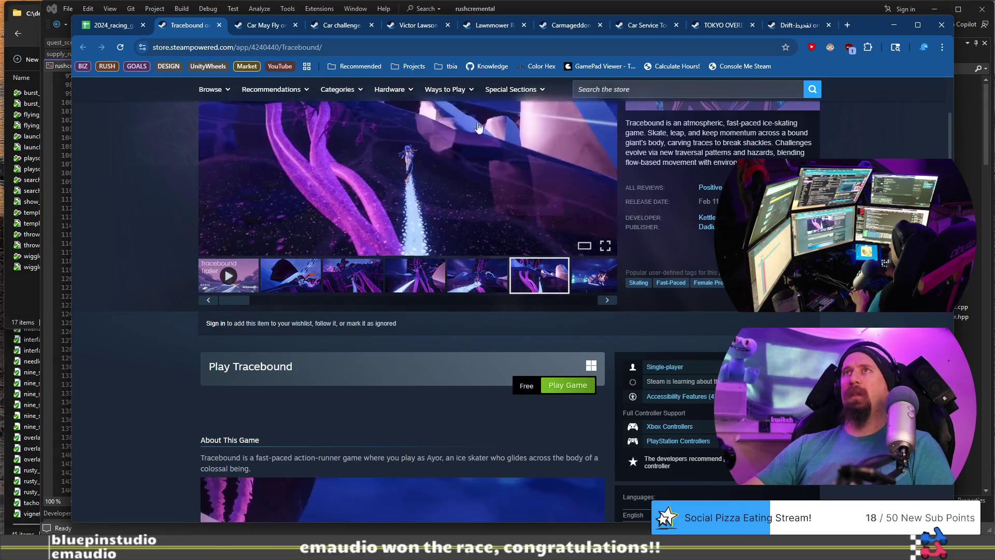
Step: Copy Tracebound's page address, close its tab, and switch to the terminal
click(456, 53)
key(ctrl+x)
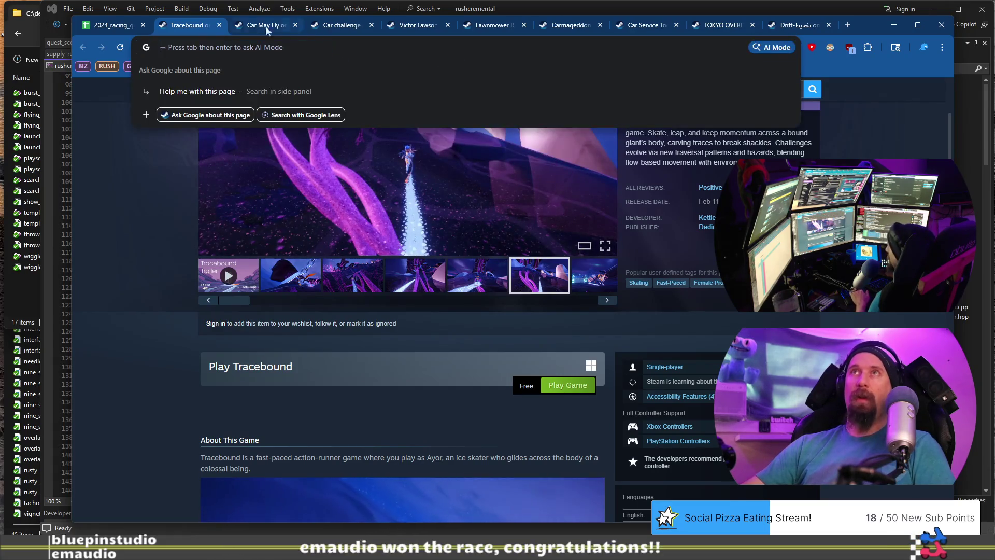
click(218, 26)
key(alt+Tab)
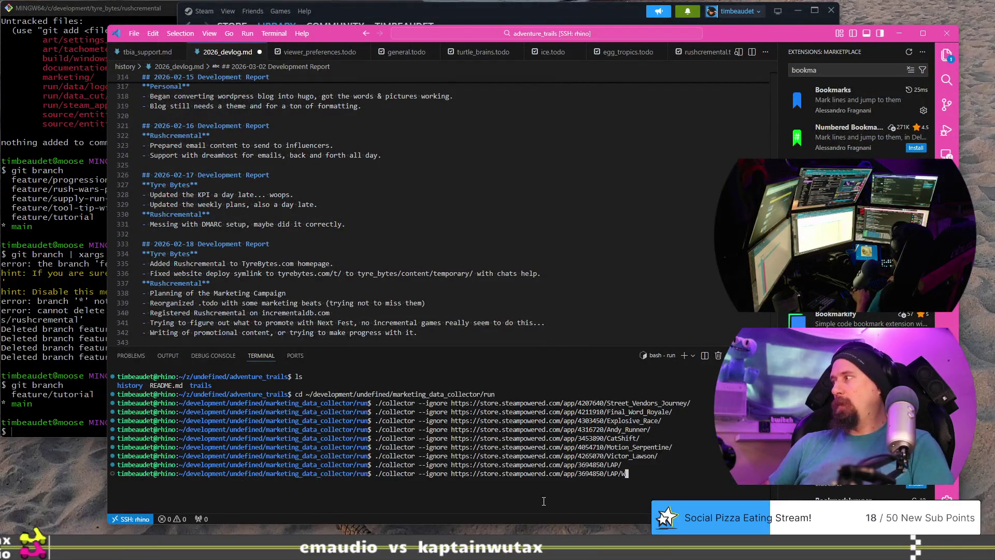
Step: Run ./collector --ignore on Tracebound's pasted Steam URL, then select Tracebound in the sheet
key(ctrl+v)
key(Return)
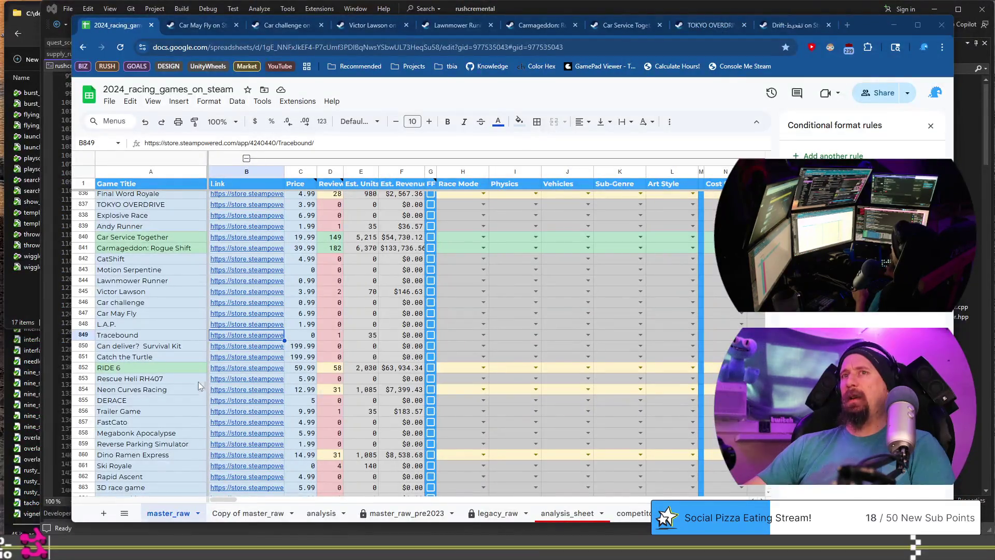
click(188, 335)
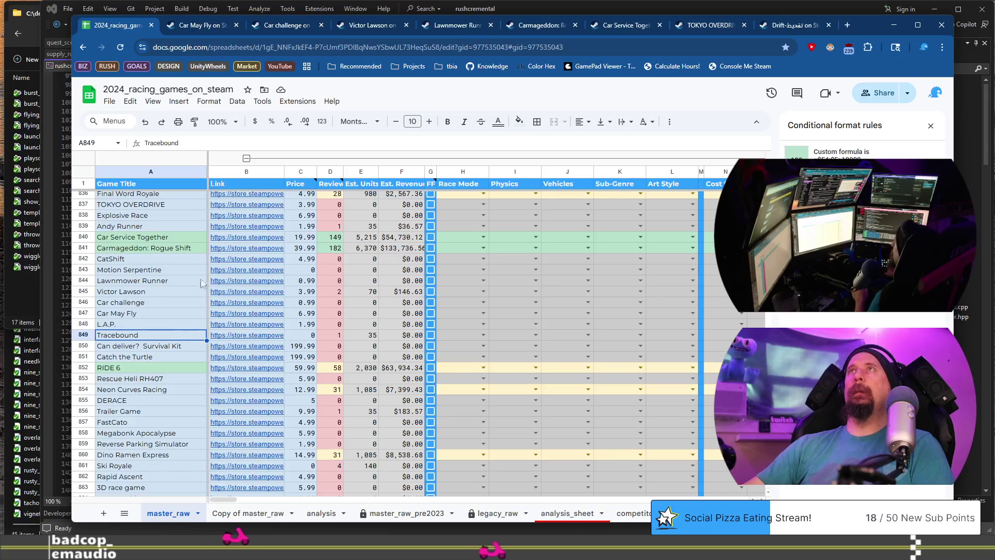
Step: Check the Tracebound and L.A.P. rows, then open Can deliver? Survival Kit's store link from B850
mouse_move(243, 204)
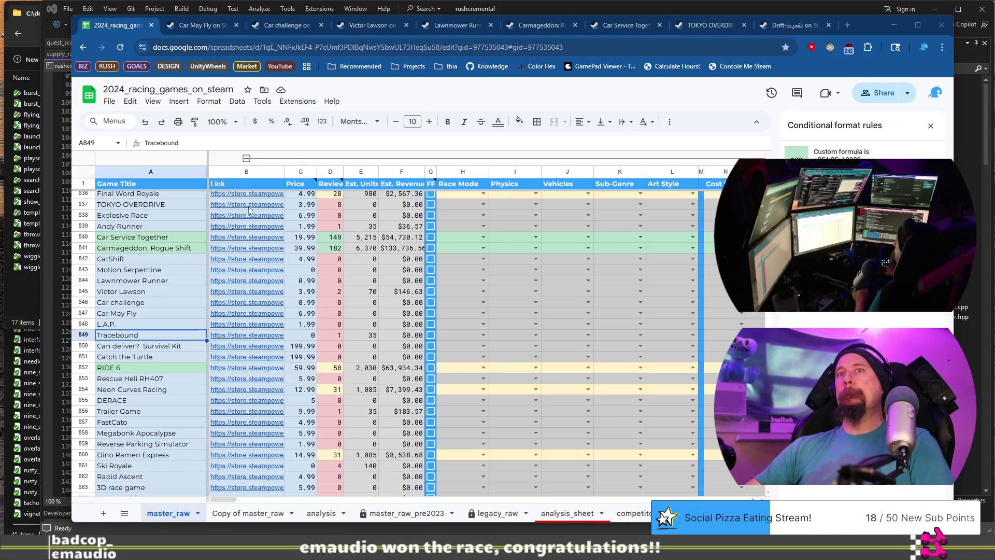
drag(170, 330, 171, 324)
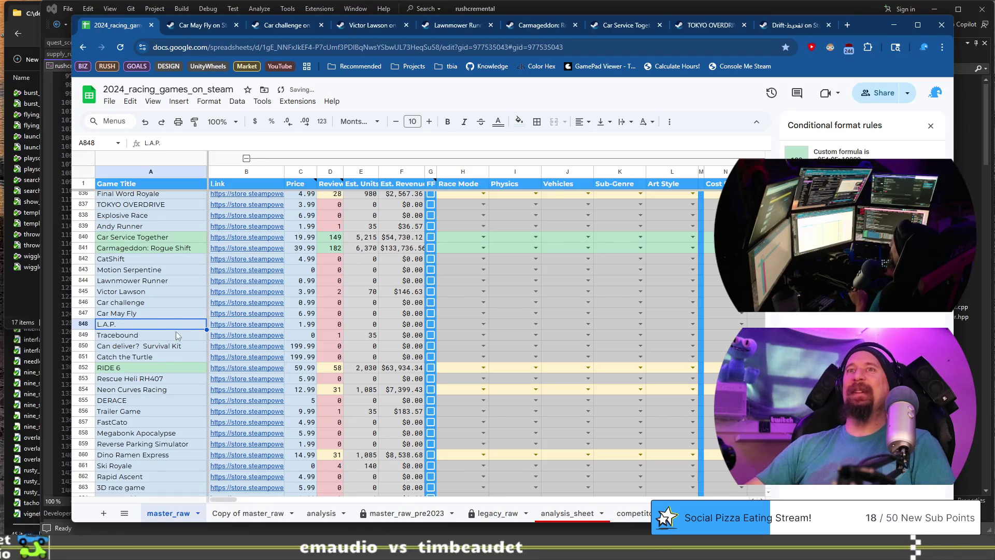
click(176, 333)
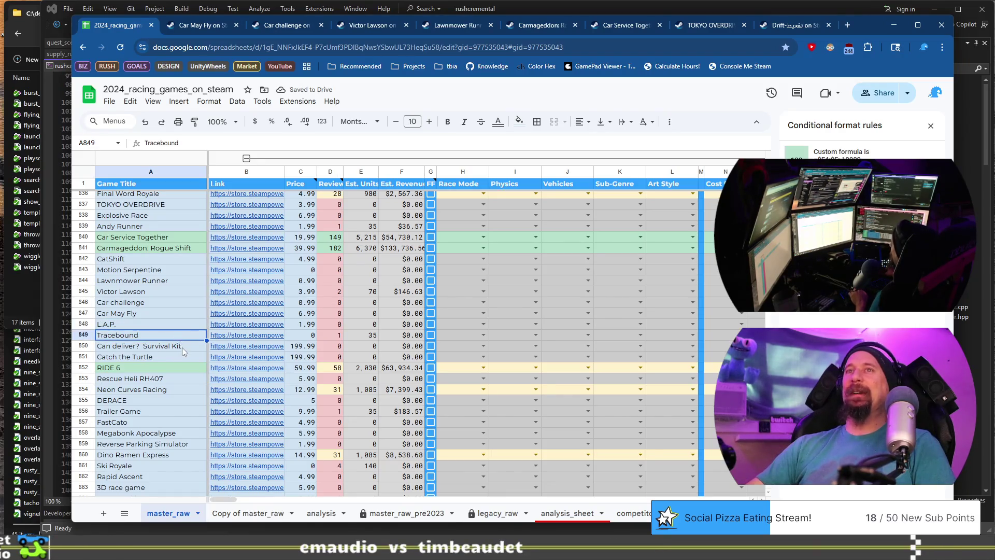
click(182, 347)
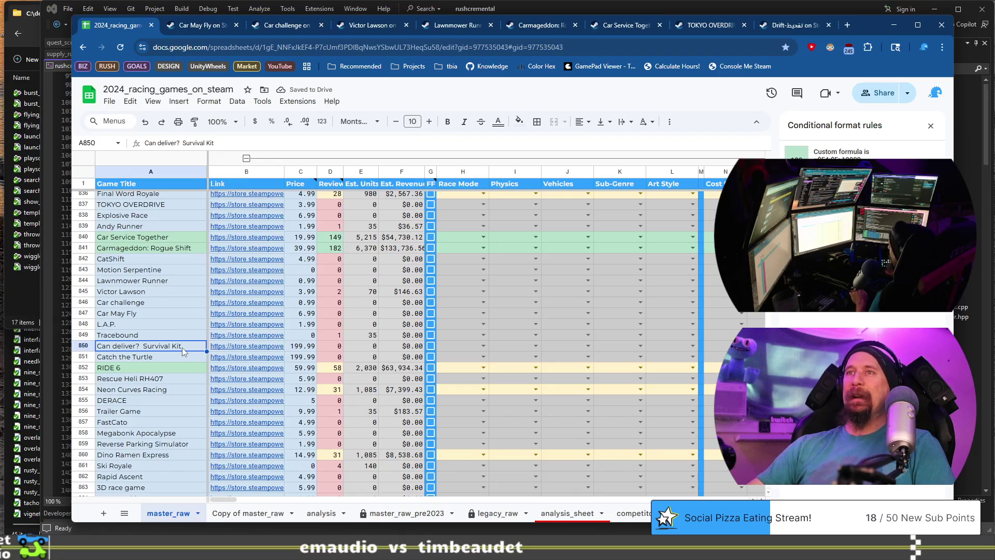
click(181, 335)
mouse_move(248, 339)
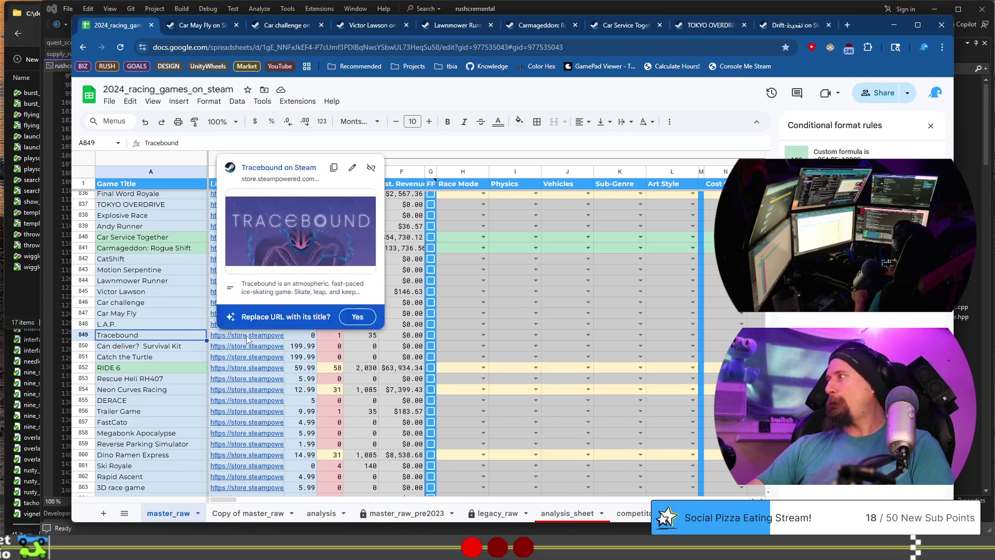
click(168, 324)
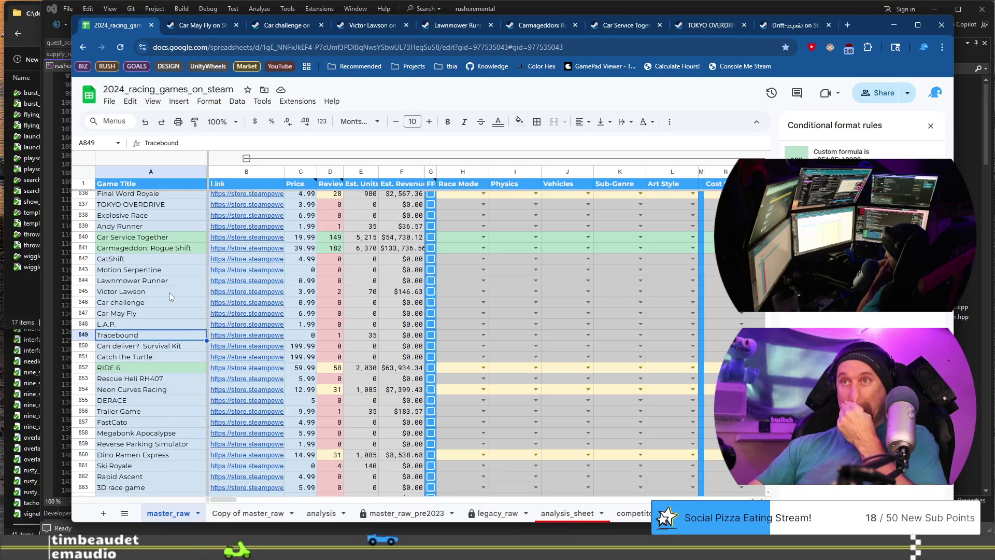
click(236, 350)
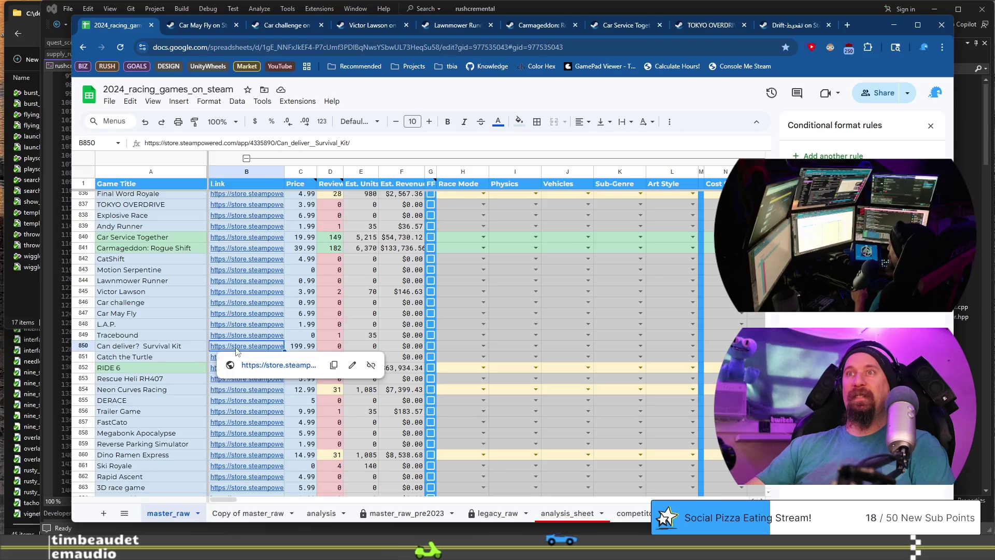
click(280, 366)
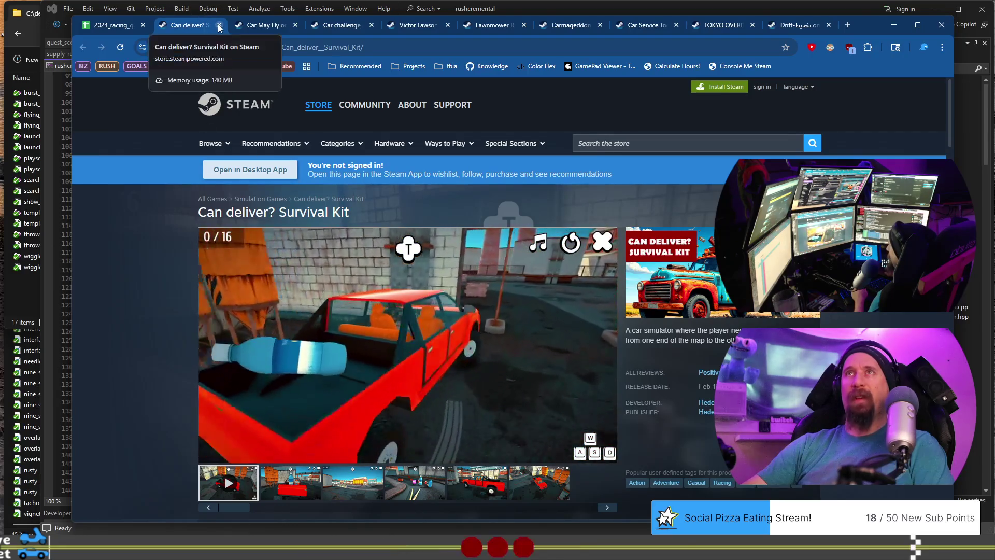
Step: Open Catch the Turtle's store page from B851 and browse its screenshots
click(109, 25)
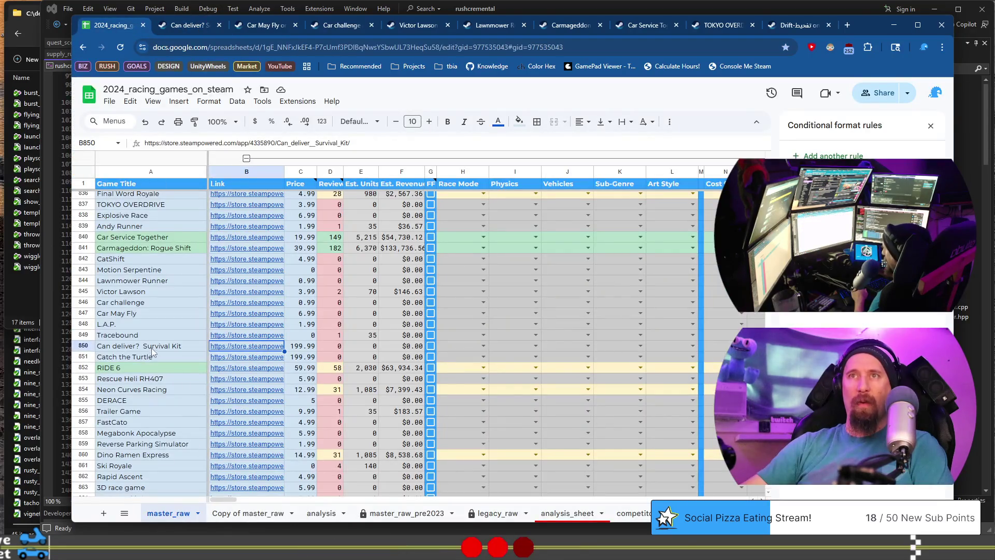
key(Down)
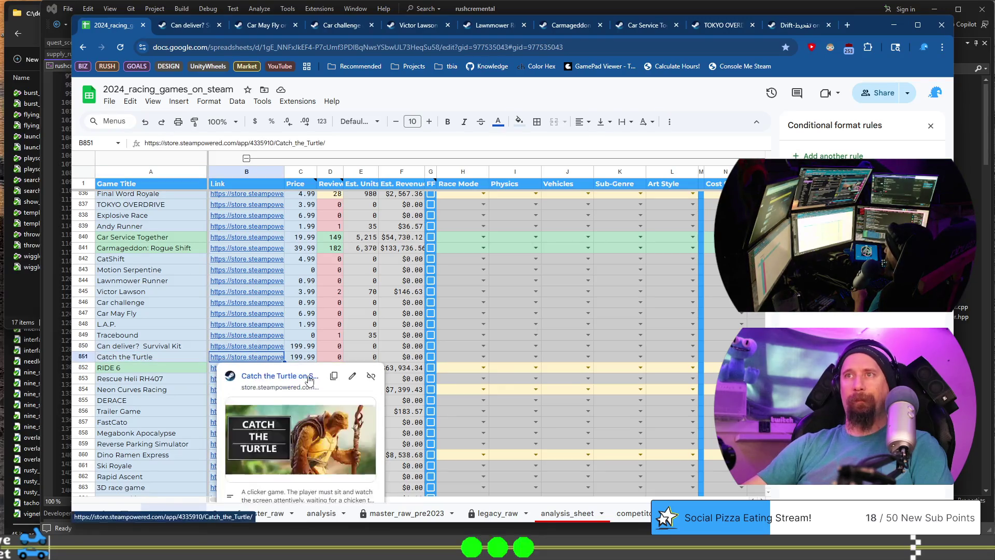
click(309, 378)
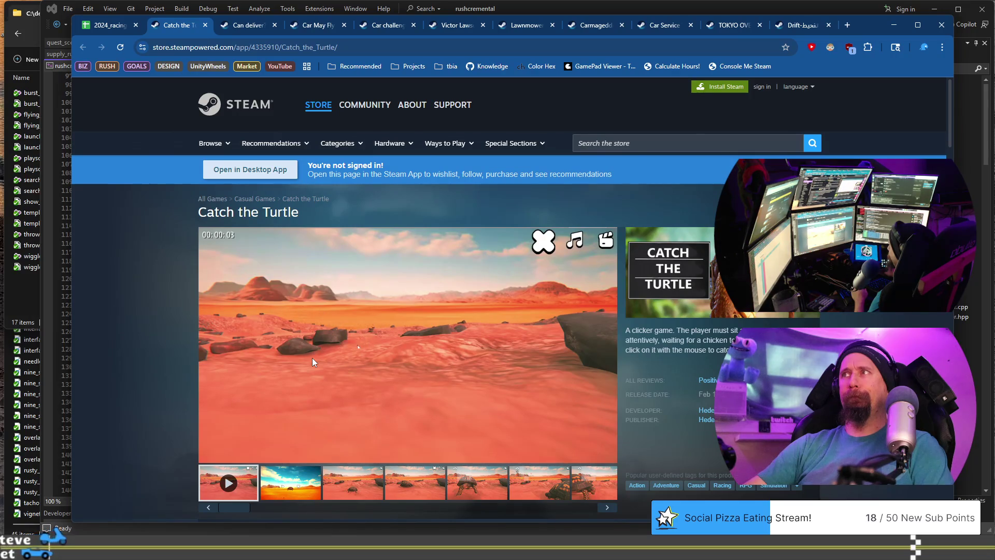
click(444, 483)
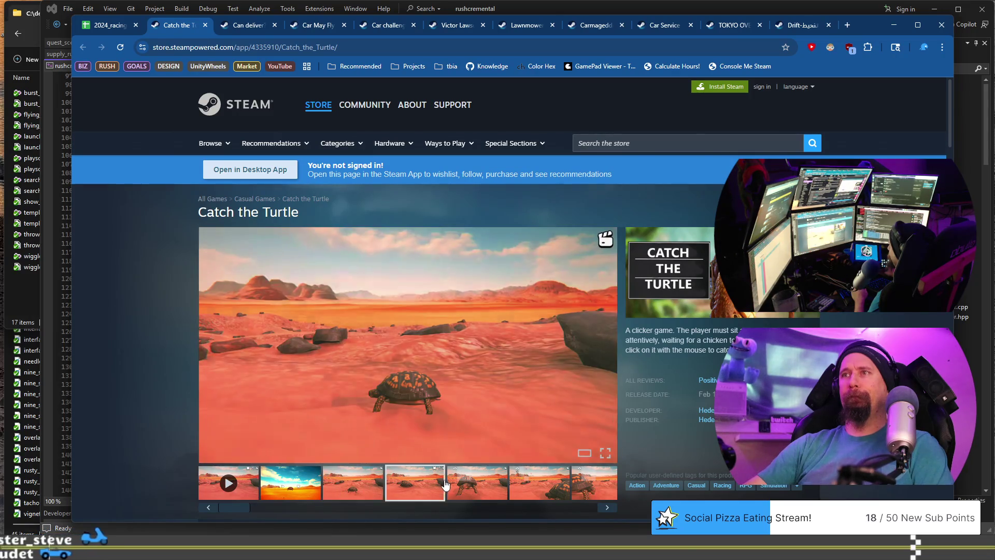
click(477, 483)
click(539, 483)
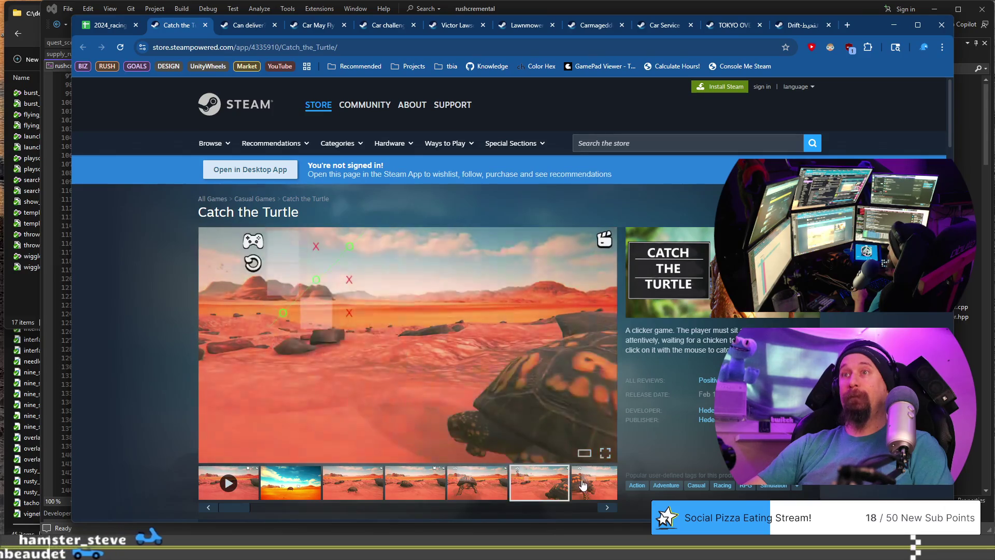
scroll(582, 483, down, 2)
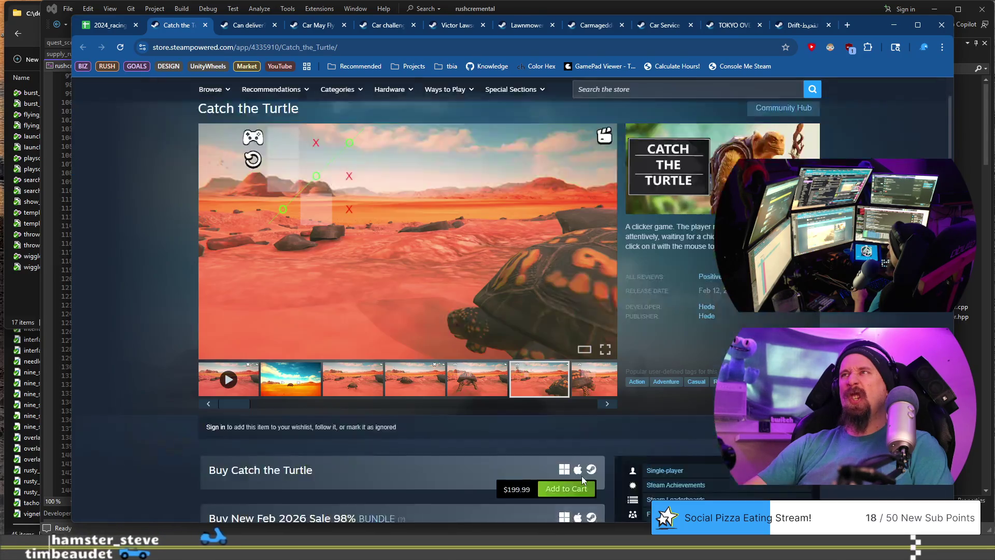
scroll(583, 478, down, 1)
click(585, 333)
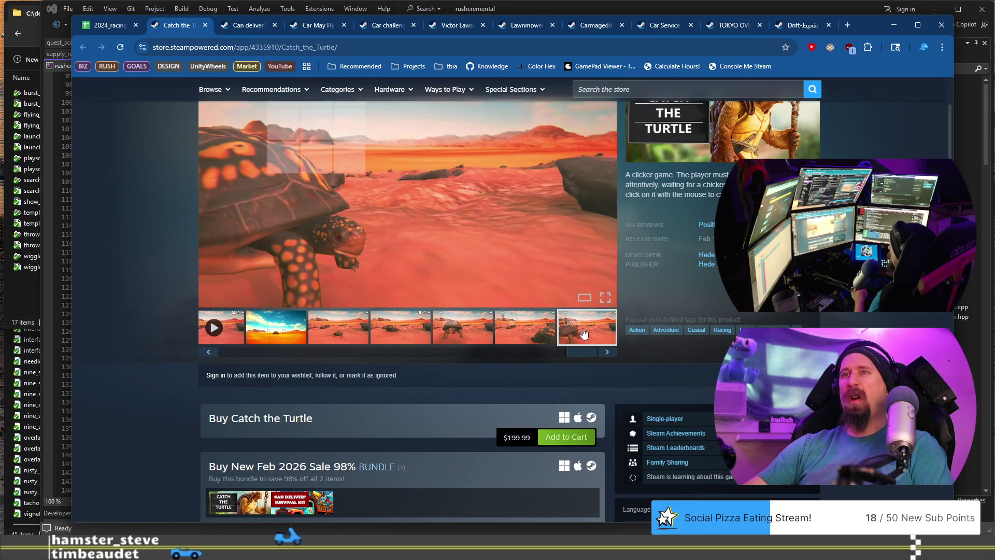
Step: Run ./collector --ignore on the Catch the Turtle page URL
key(ctrl+l)
key(alt+Tab)
key(Up)
key(ctrl+w)
key(ctrl+shift+v)
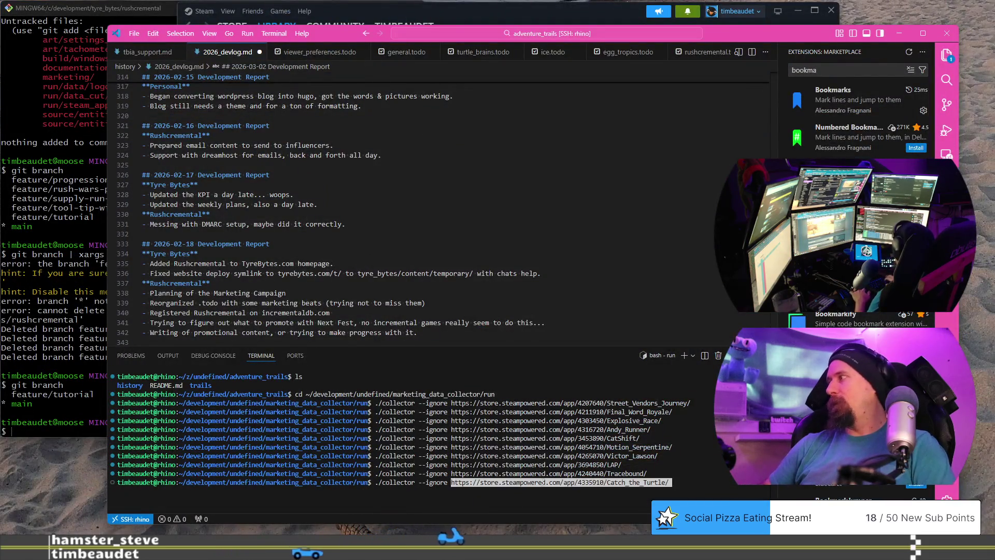
key(Return)
key(alt+Tab)
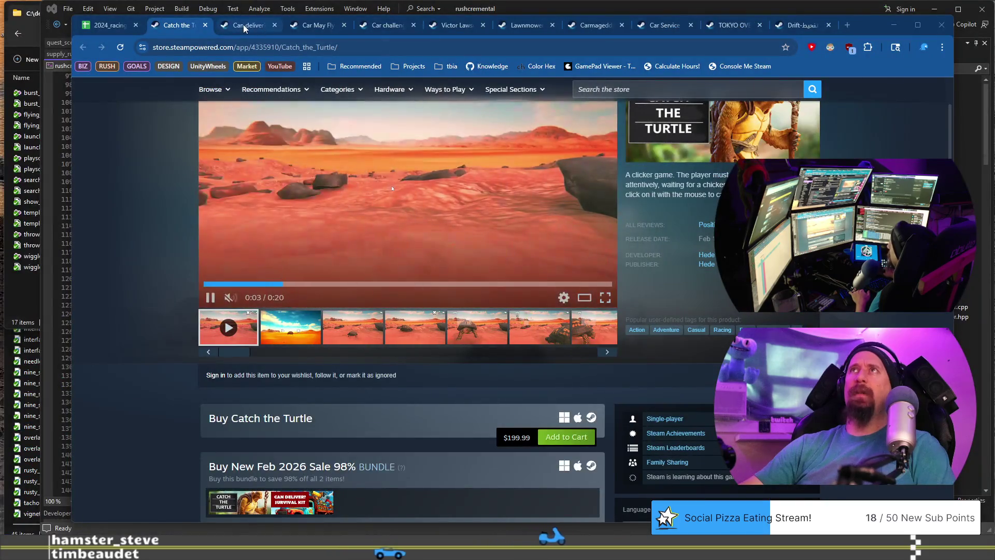
Step: Run ./collector --ignore on the Can deliver? Survival Kit Steam URL
click(240, 25)
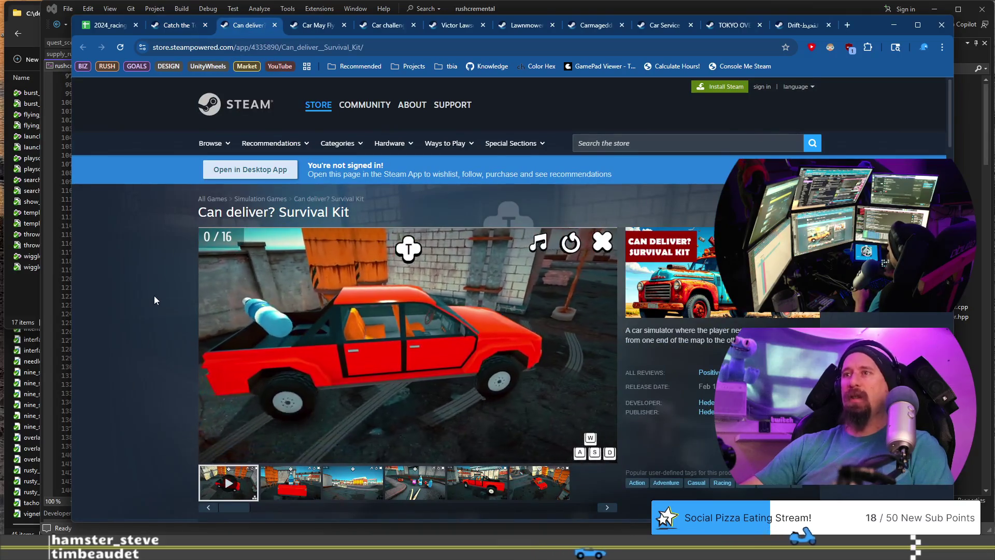
scroll(154, 296, down, 3)
scroll(154, 296, up, 3)
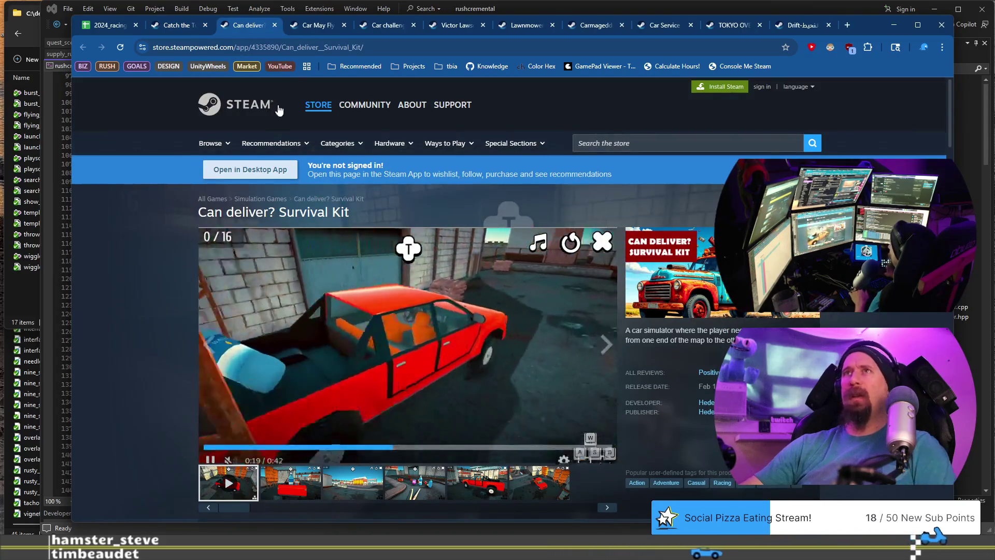
click(334, 47)
key(alt+Tab)
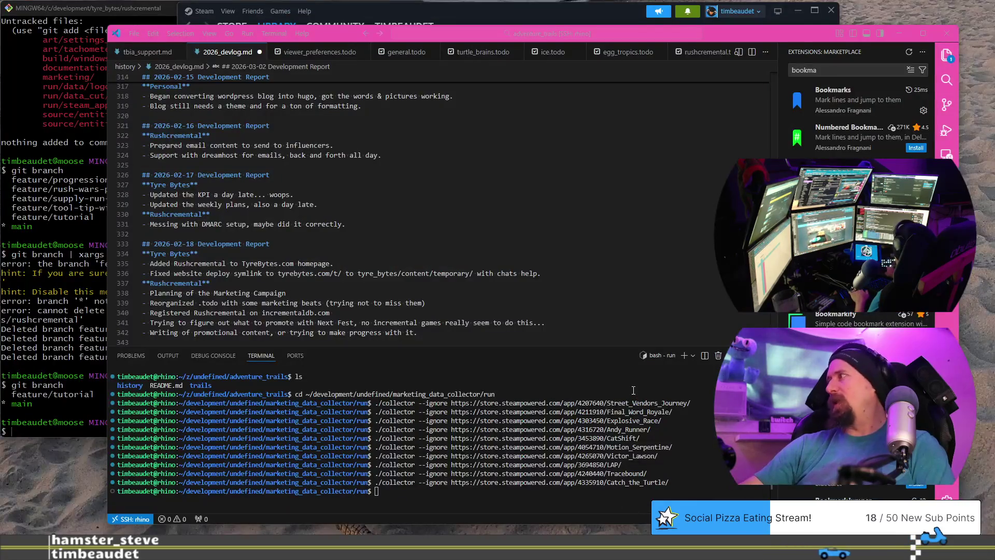
text(./collector --ignore https://store.steampowered.com/app/4335890/Can_deliver__Survival_Kit/)
key(Return)
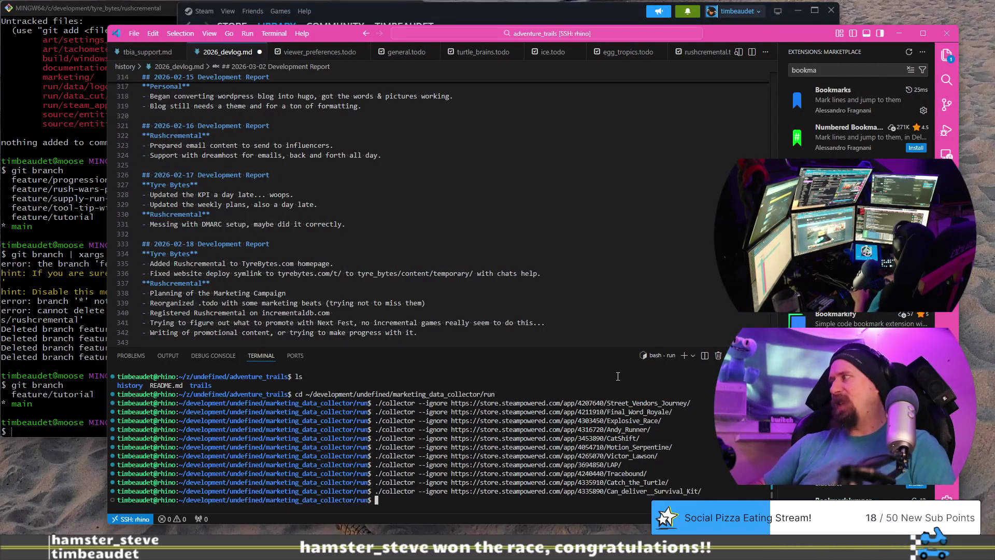
key(alt+Tab)
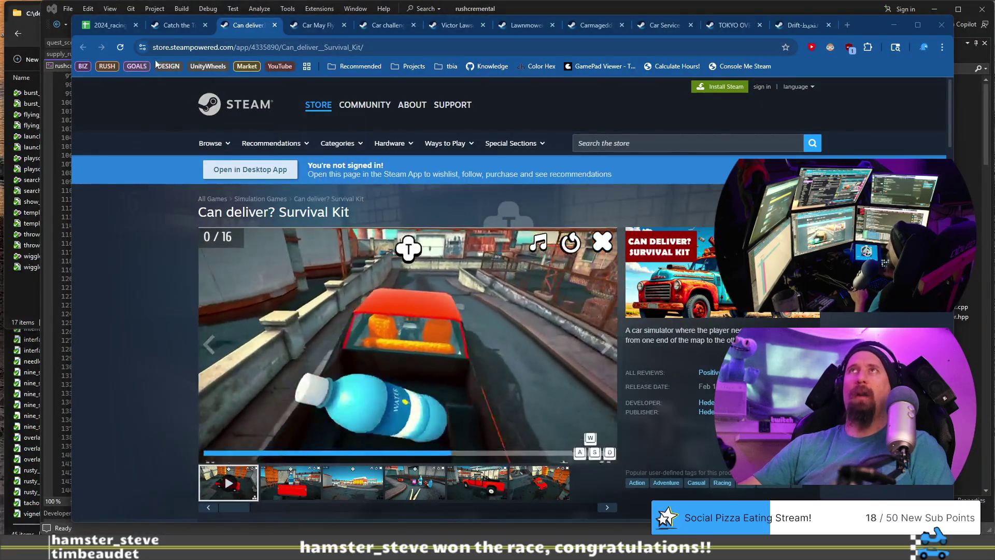
Step: Close both store tabs and select the RIDE 6 store link in the spreadsheet
click(205, 25)
click(204, 25)
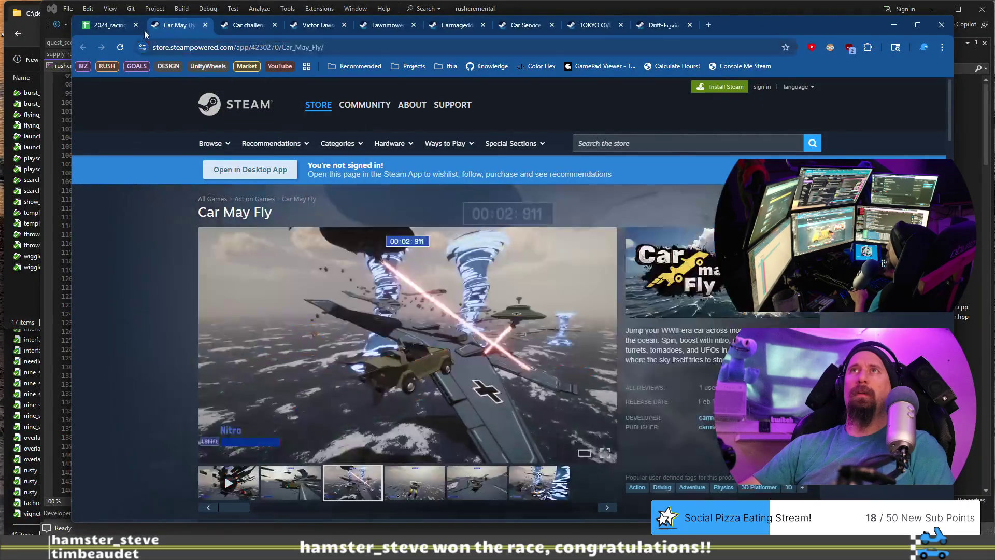
click(111, 26)
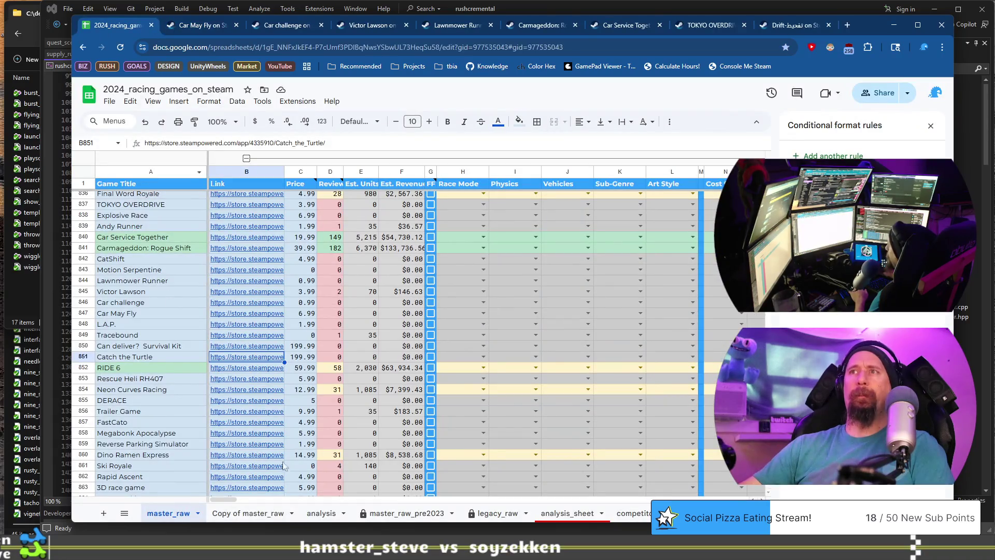
click(269, 369)
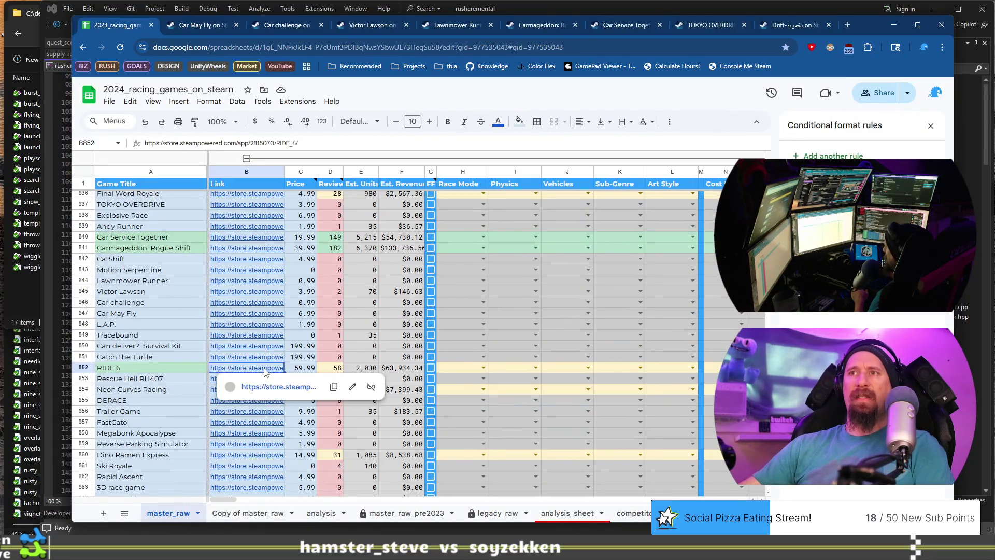
Step: Open RIDE 6's store page, skip through its trailer, and view the city and dirt-bike screenshots
click(285, 392)
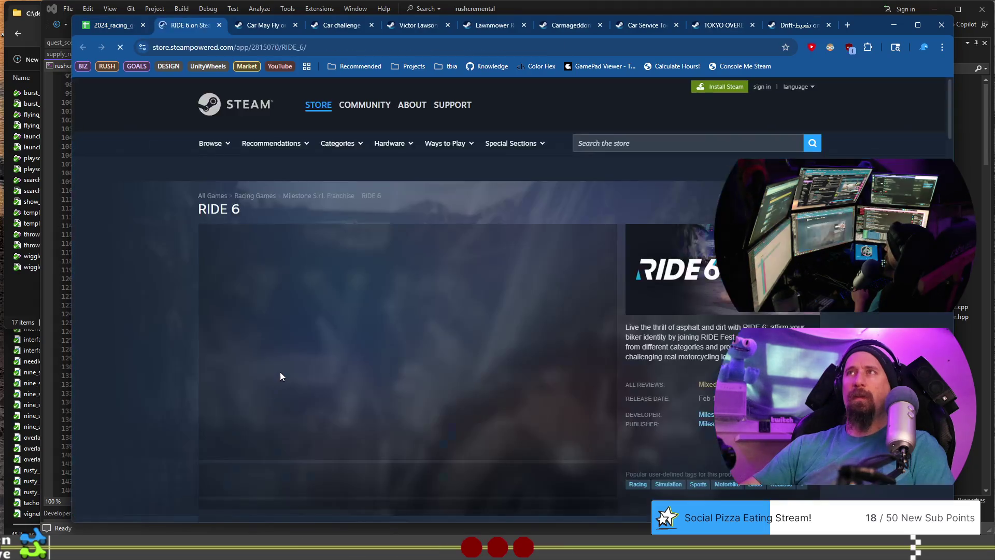
scroll(273, 374, down, 4)
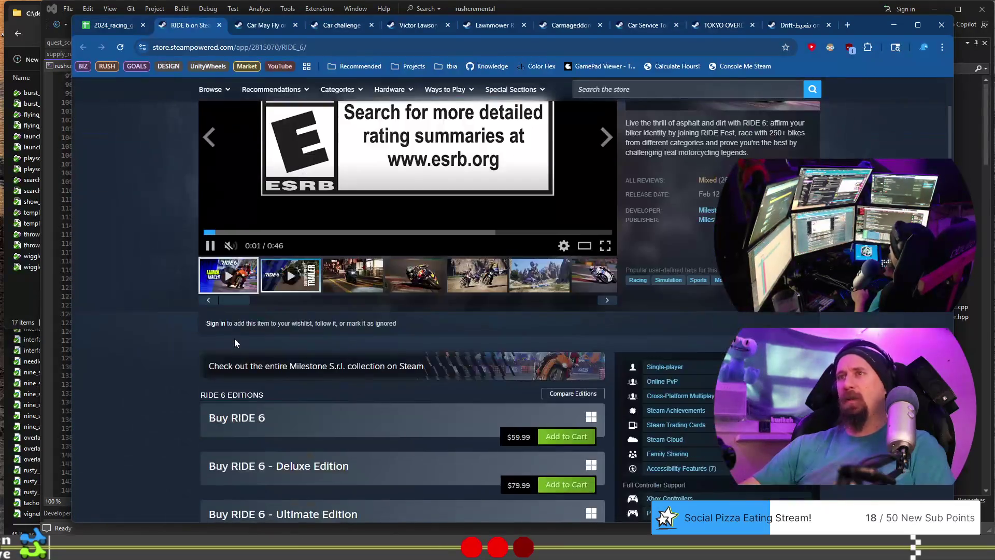
click(268, 233)
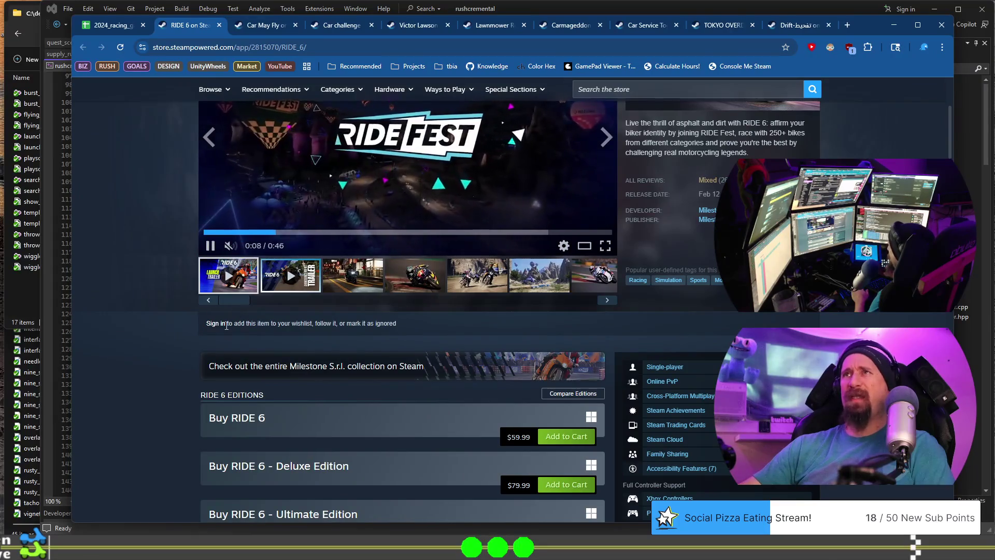
scroll(388, 392, up, 3)
click(389, 387)
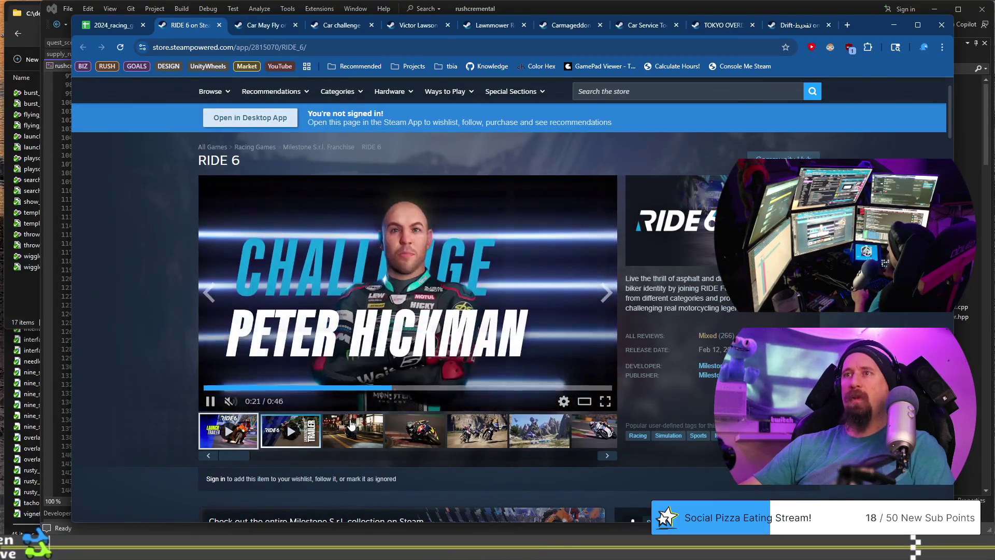
click(358, 433)
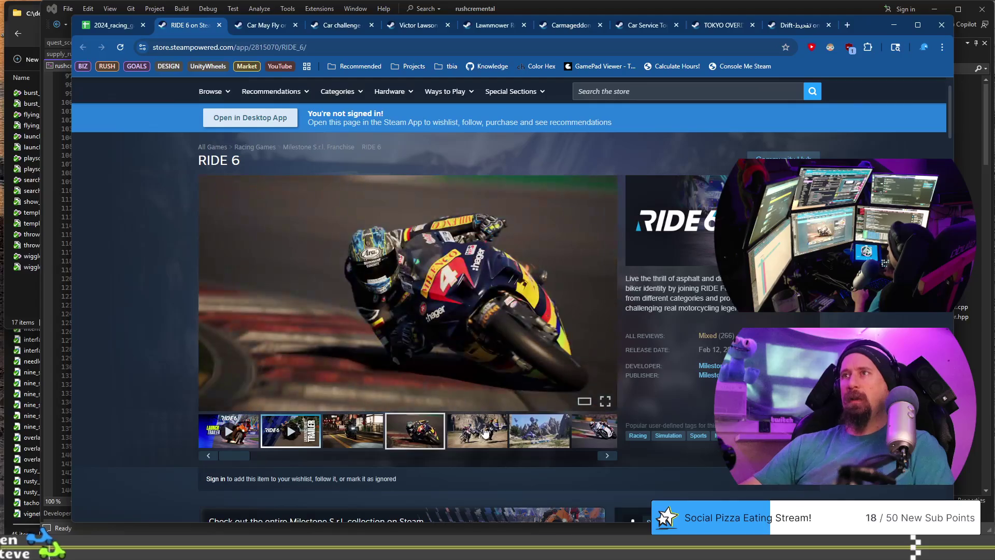
click(482, 433)
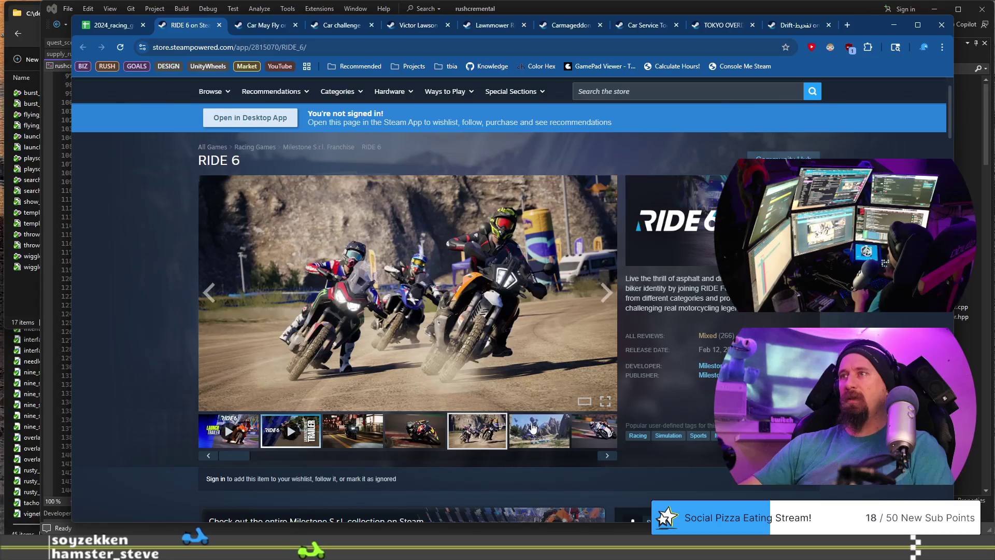
click(495, 422)
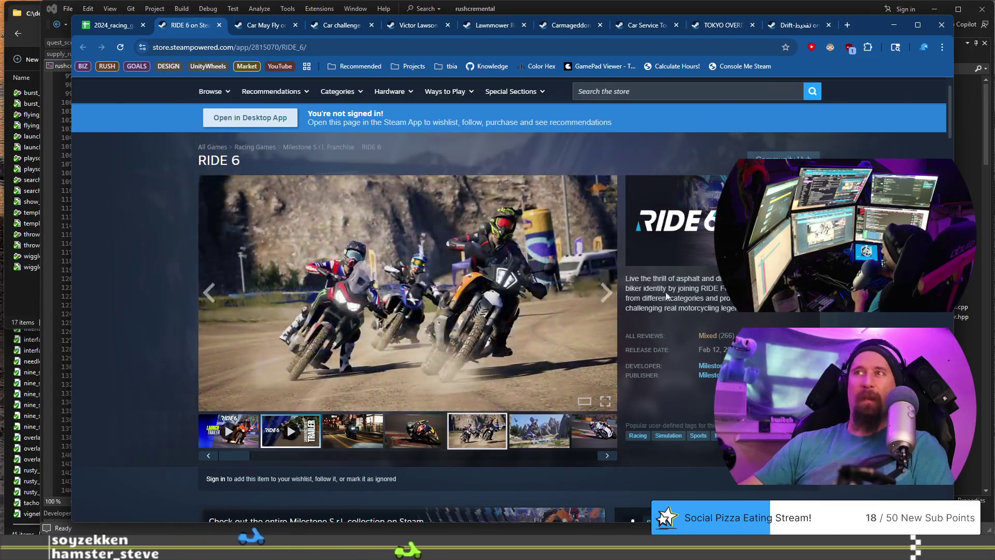
Step: Review RIDE 6's editions priced $59.99, $79.99 and $99.99, then return to the spreadsheet
scroll(304, 290, down, 8)
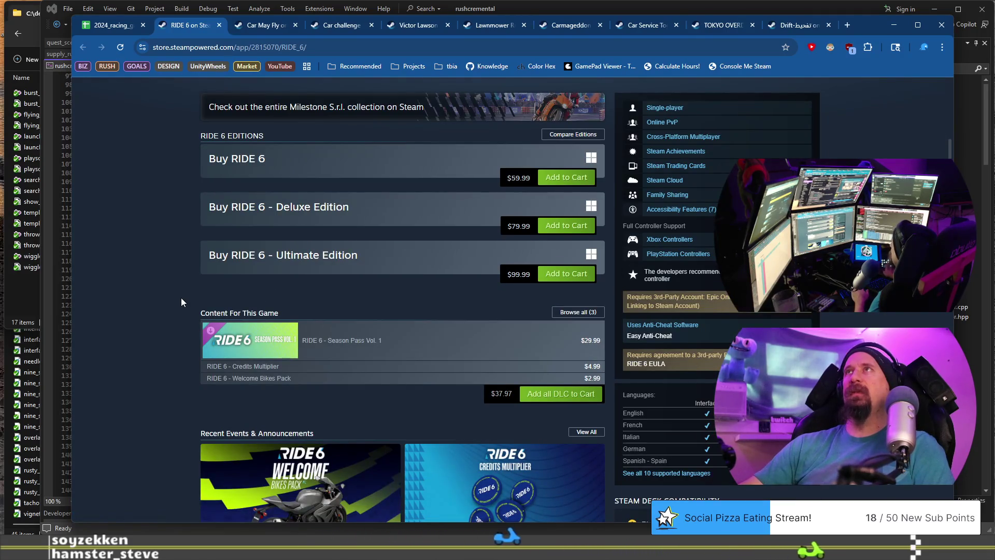
scroll(182, 298, down, 3)
scroll(153, 229, down, 5)
scroll(154, 234, down, 5)
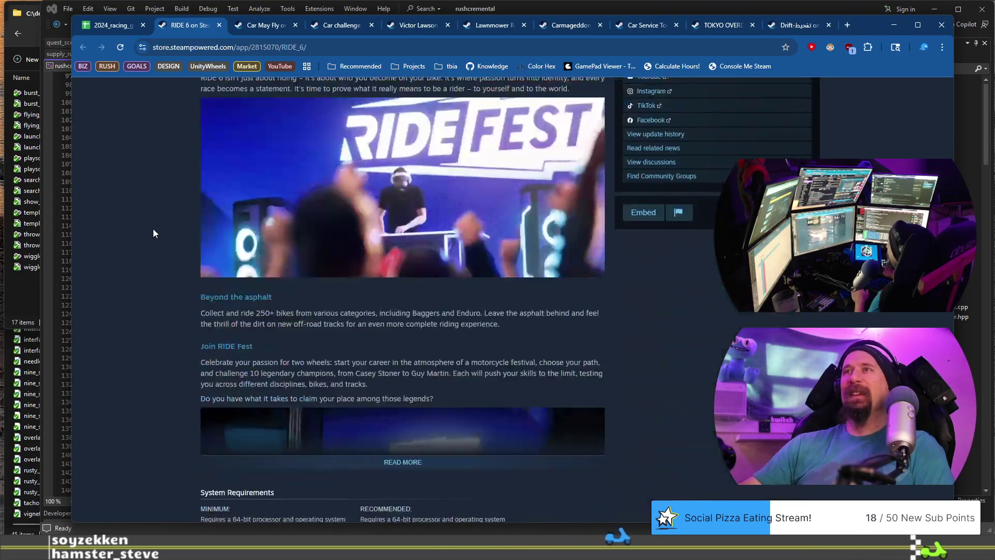
scroll(154, 233, up, 15)
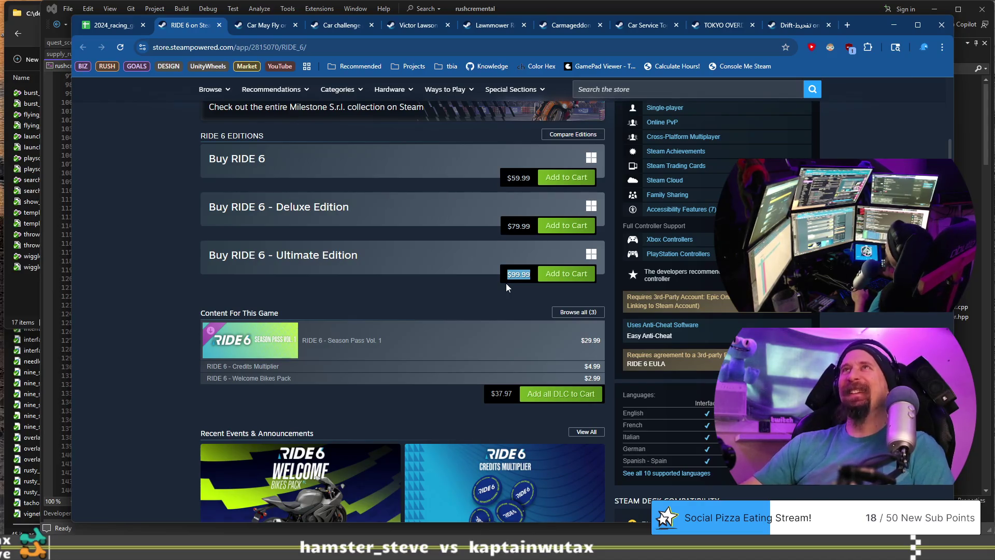
scroll(507, 284, up, 3)
scroll(506, 283, up, 5)
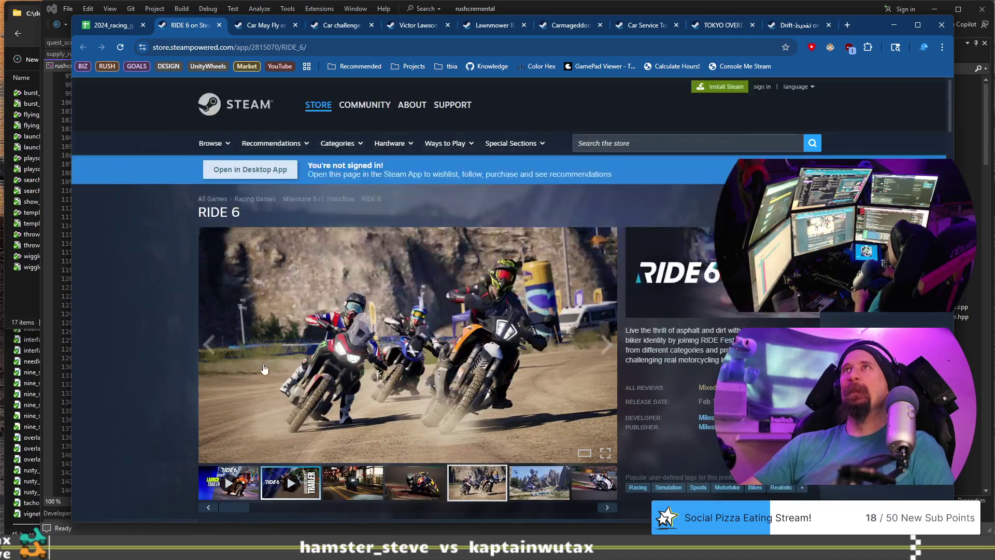
scroll(163, 322, down, 15)
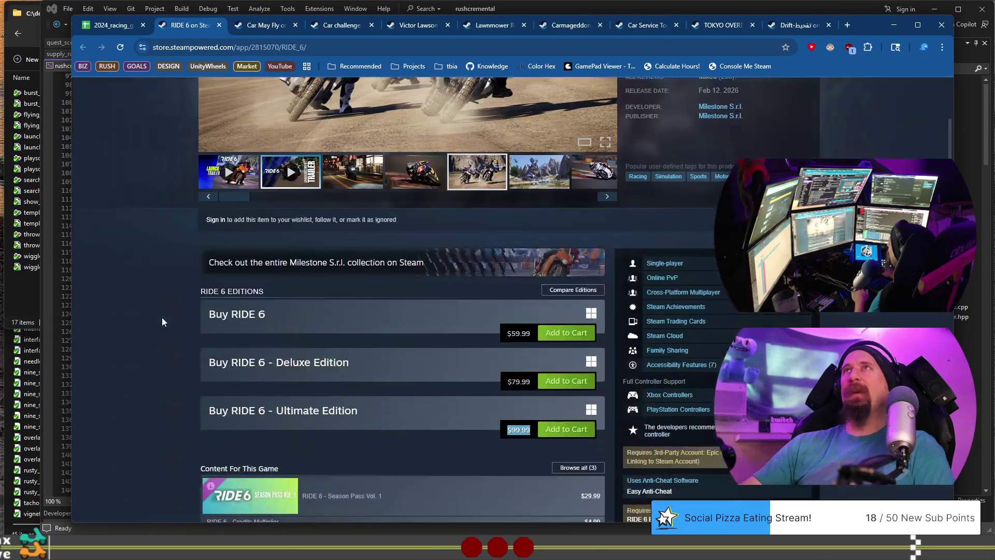
scroll(162, 322, down, 9)
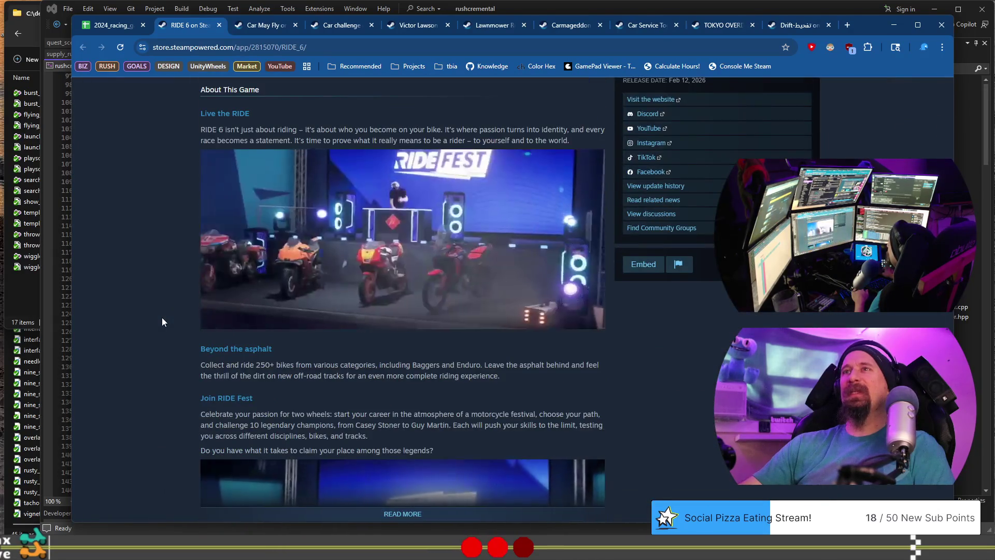
scroll(162, 322, up, 5)
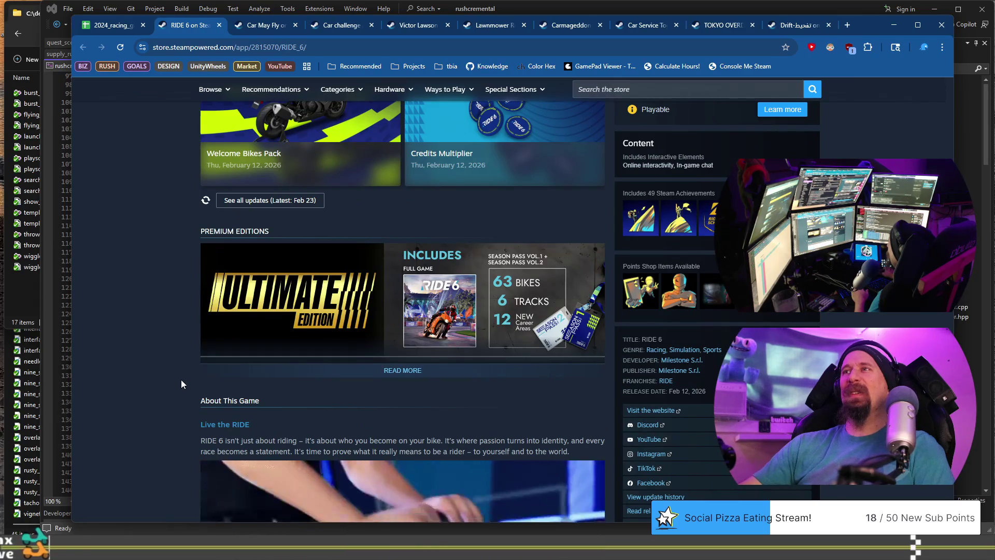
scroll(182, 379, down, 1)
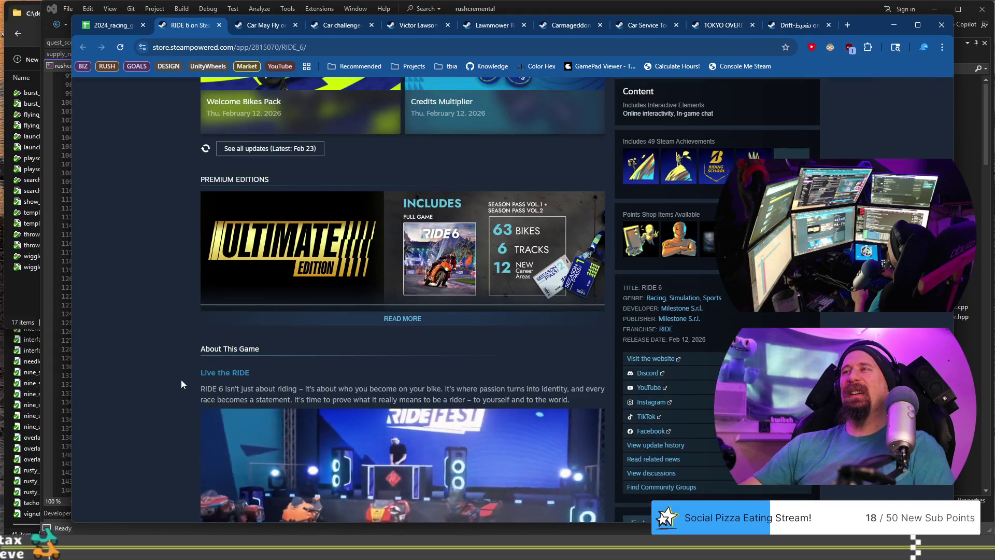
scroll(179, 375, up, 8)
scroll(178, 377, up, 10)
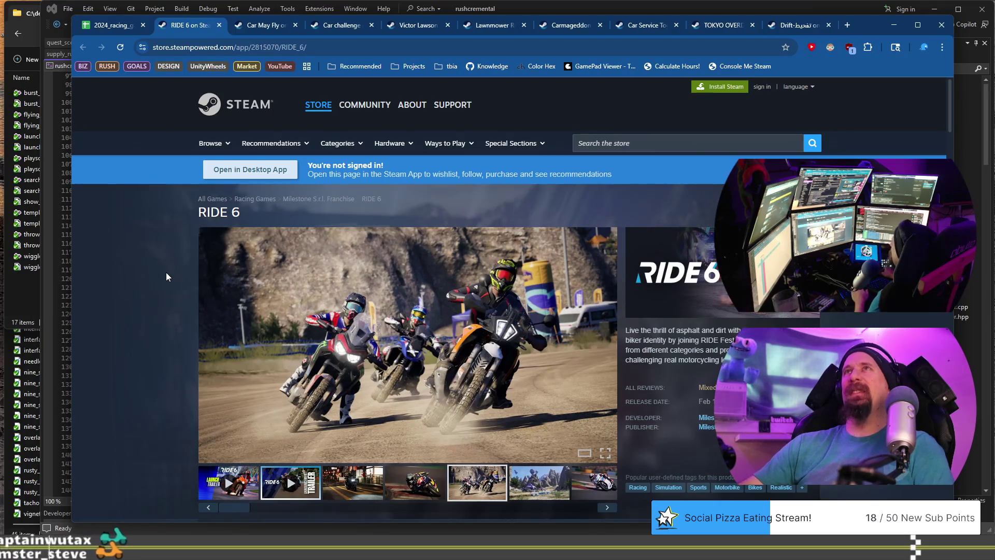
click(123, 26)
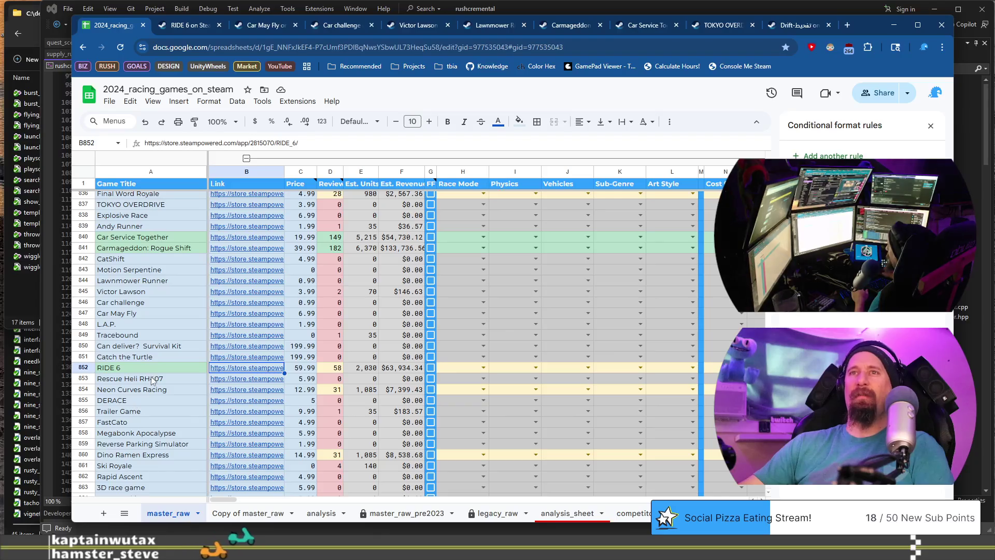
Step: Open Rescue Heli RH407's store page from B853 and skip its trailer to about 1:13
click(250, 384)
click(290, 395)
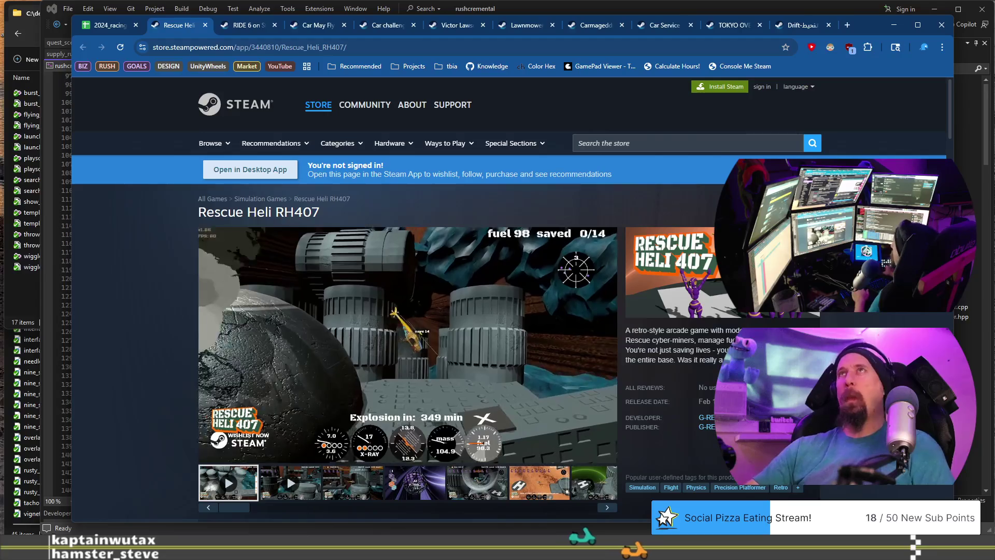
mouse_move(286, 279)
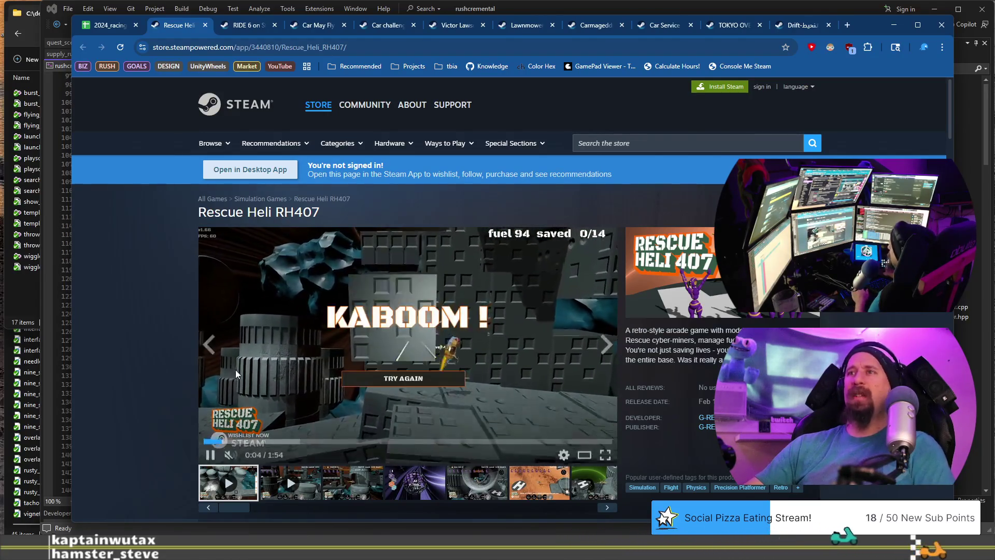
click(299, 439)
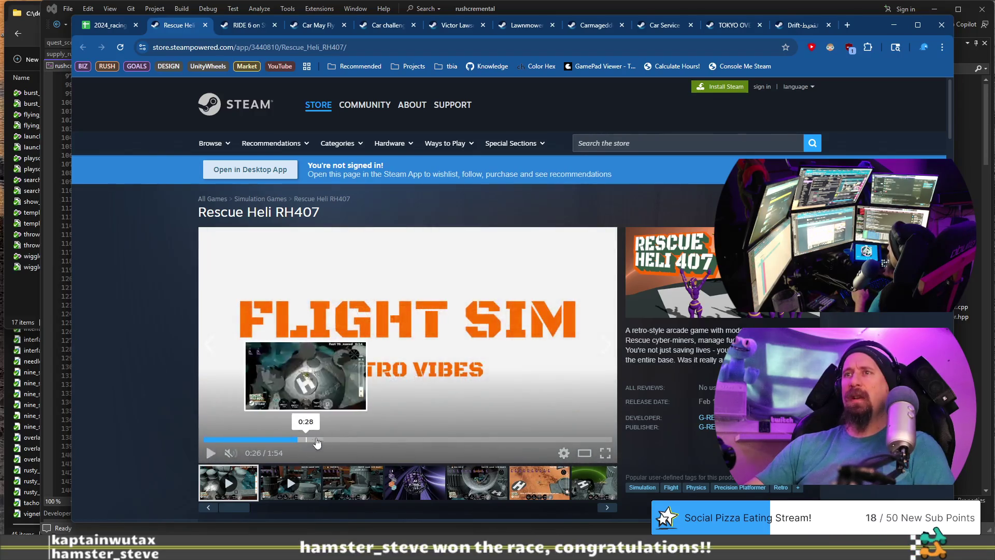
click(412, 440)
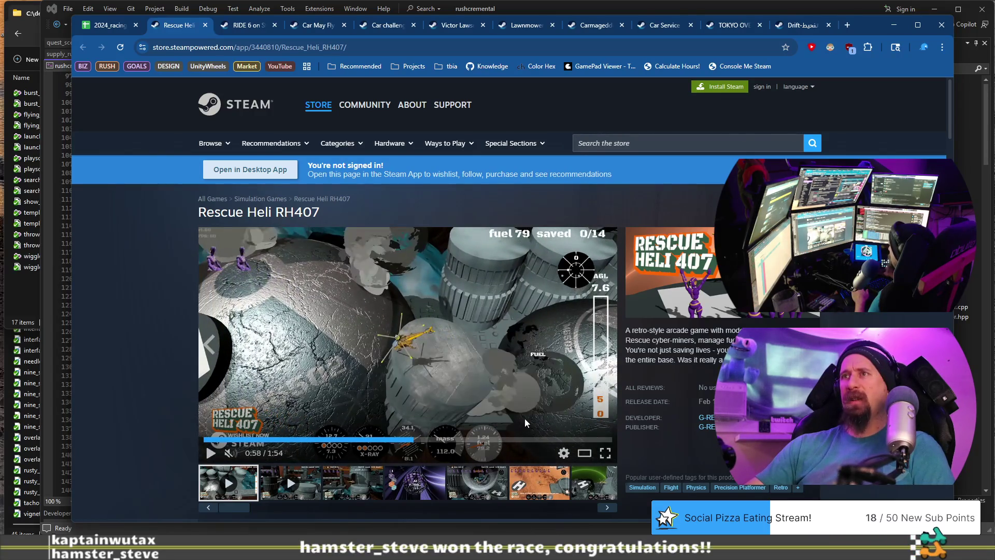
scroll(447, 339, down, 2)
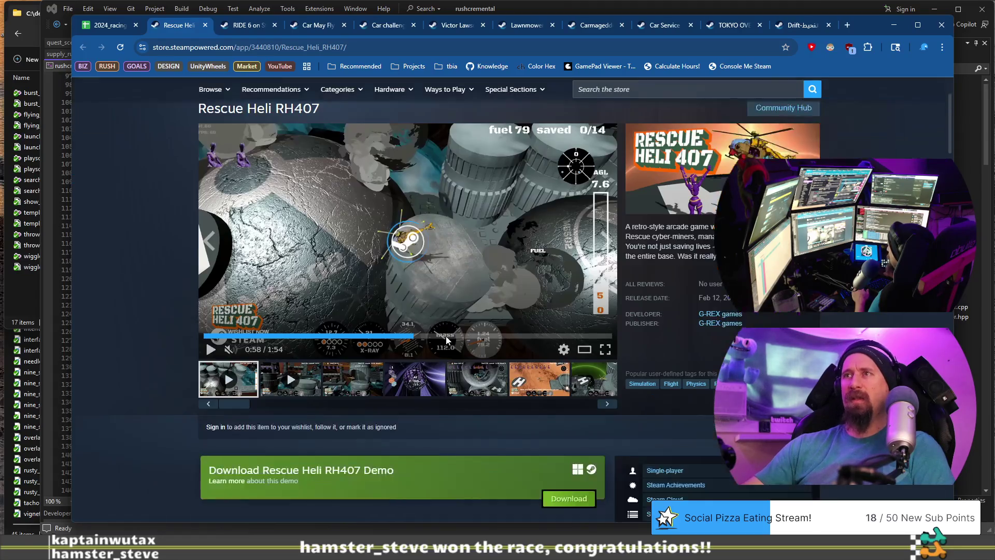
click(465, 336)
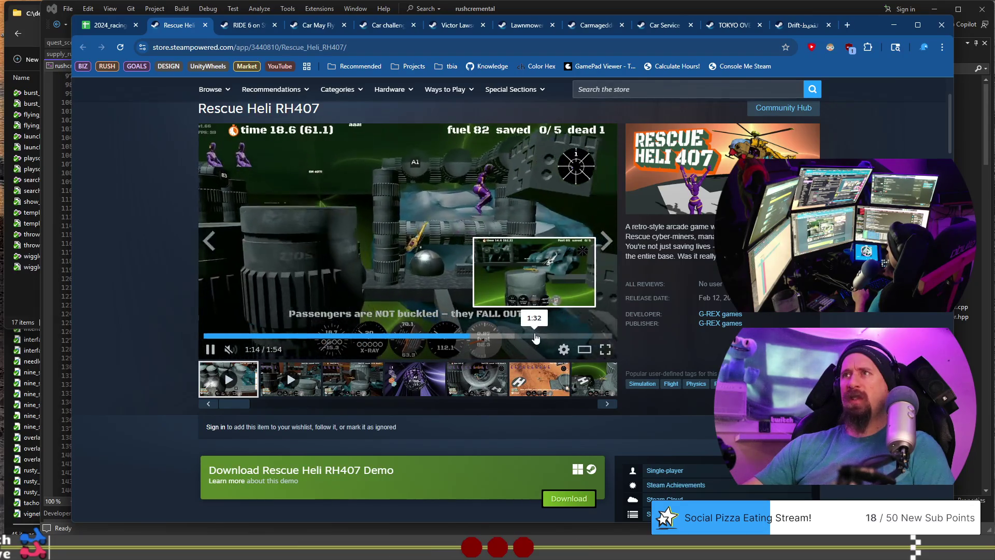
Step: Select the Rescue Heli RH407 page address, close its tab, and scroll the spreadsheet
key(ctrl+l)
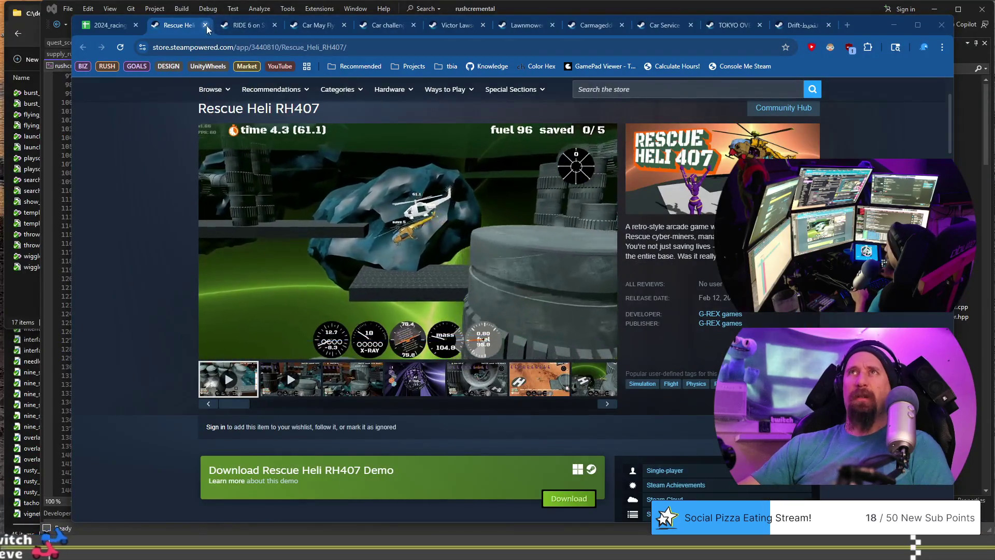
click(205, 25)
scroll(159, 366, down, 10)
scroll(173, 344, up, 10)
scroll(174, 343, down, 3)
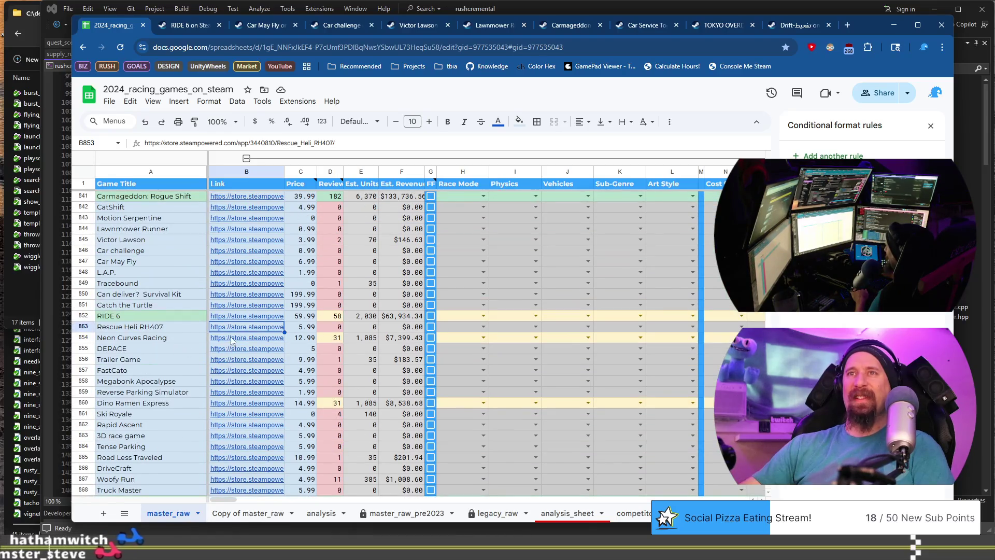
Step: Open Neon Curves Racing's store page from B854 and view its fourth and fifth screenshots
click(254, 337)
click(266, 358)
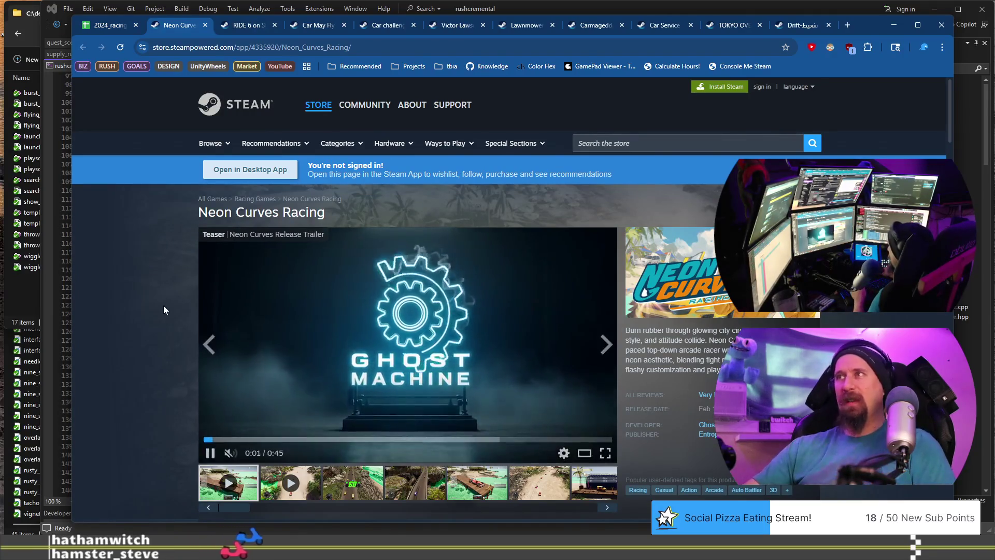
scroll(261, 358, down, 2)
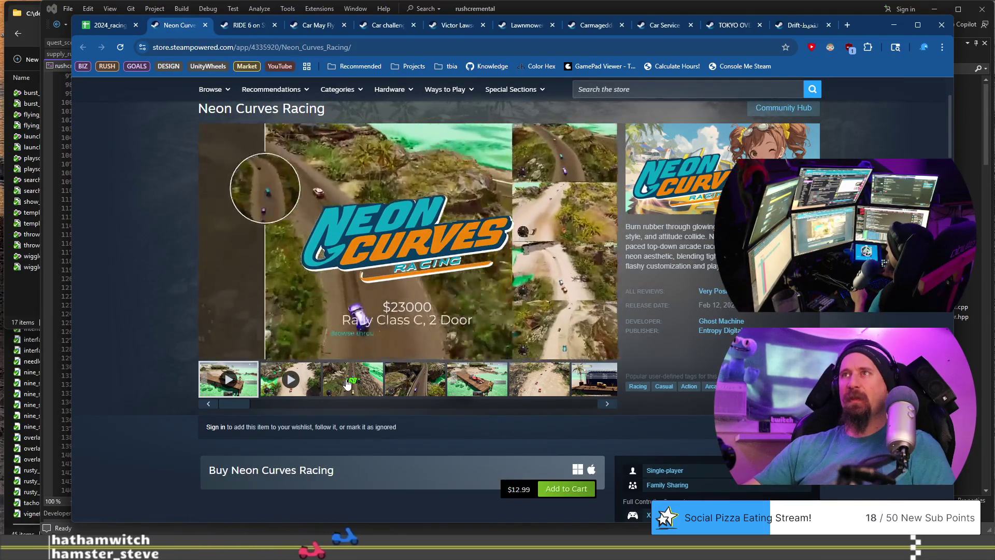
click(414, 379)
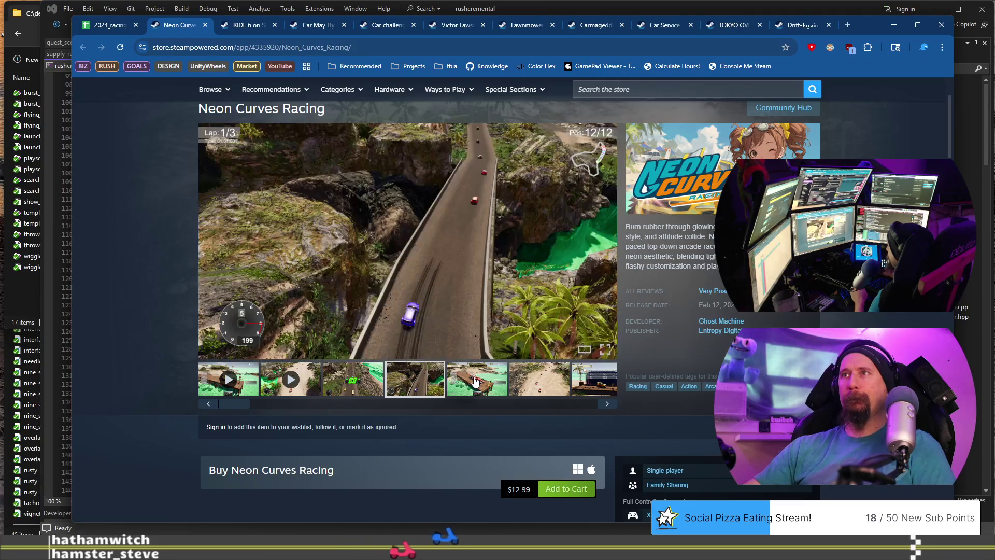
click(476, 381)
Step: Open DERACE's store page from B855, then return to the sheet at the Trailer Game row
click(108, 26)
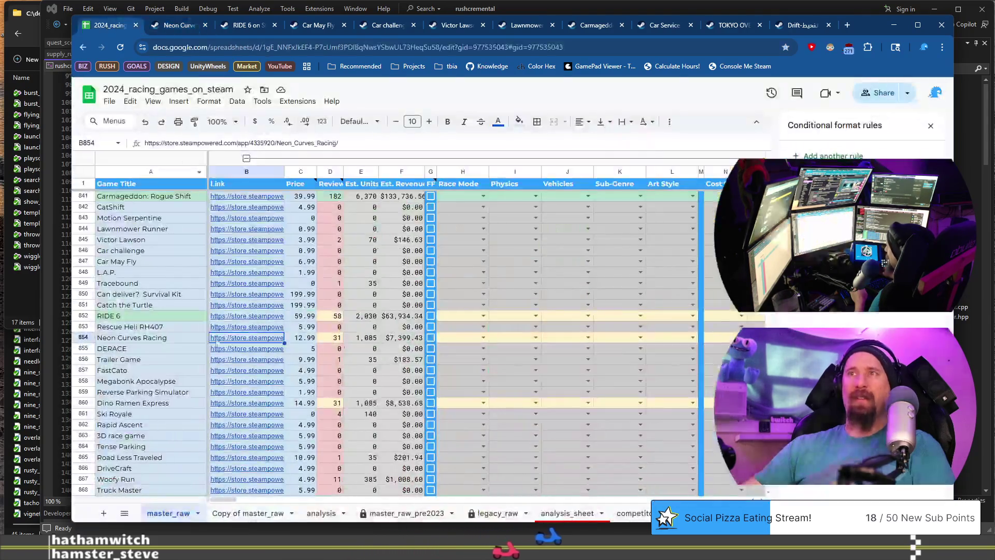
click(151, 351)
key(Right)
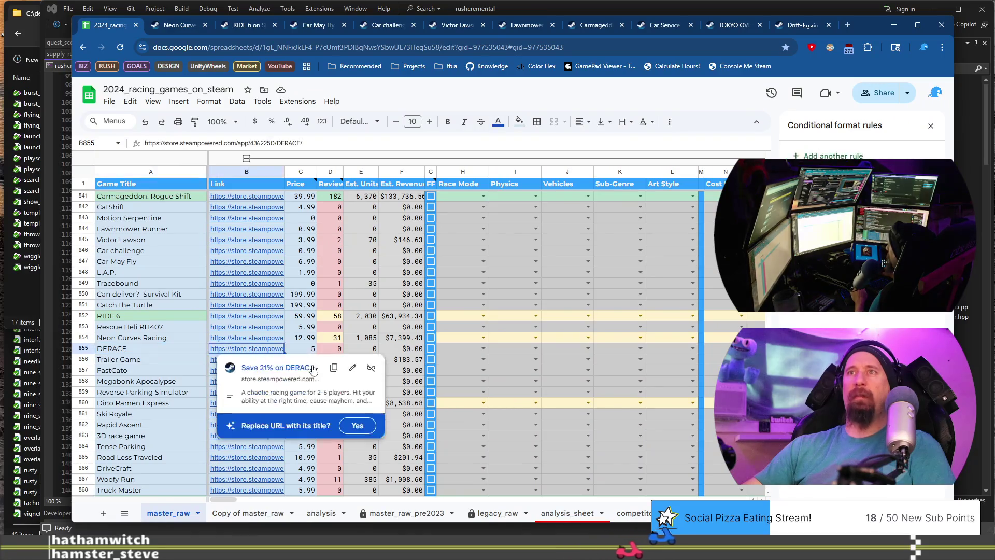
click(292, 369)
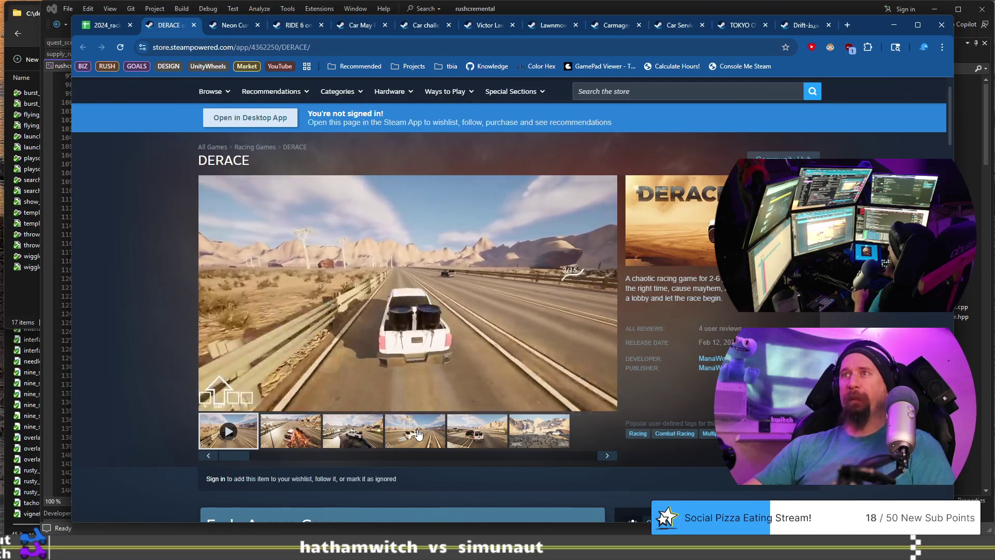
click(106, 25)
click(168, 360)
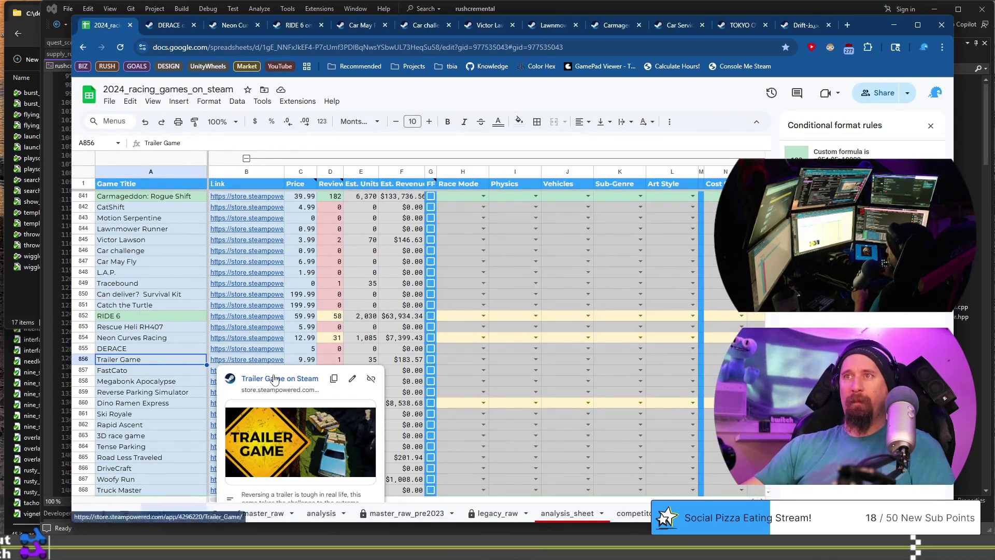
Step: Open Trailer Game's $9.99 store page and view its third to sixth gallery screenshots
click(275, 378)
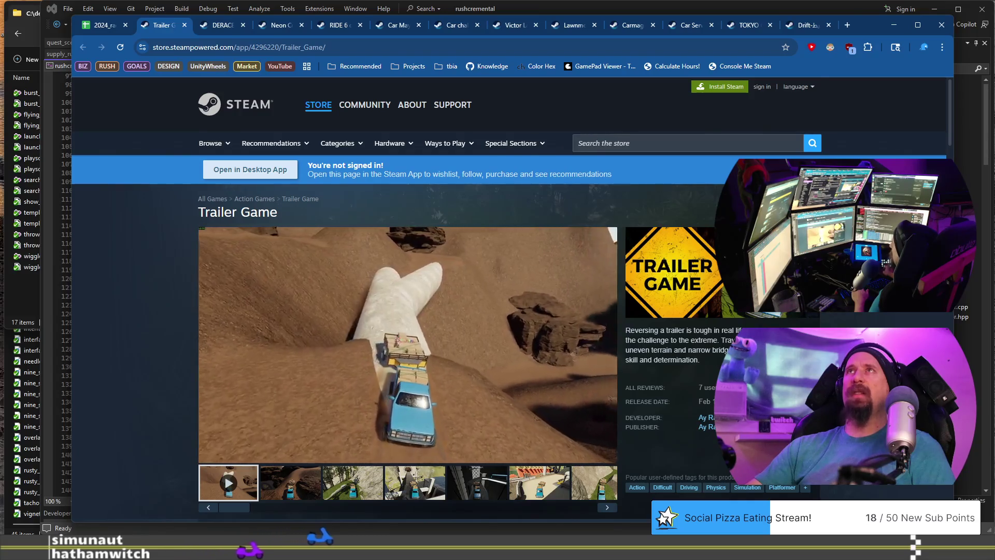
scroll(508, 301, down, 4)
scroll(508, 300, up, 4)
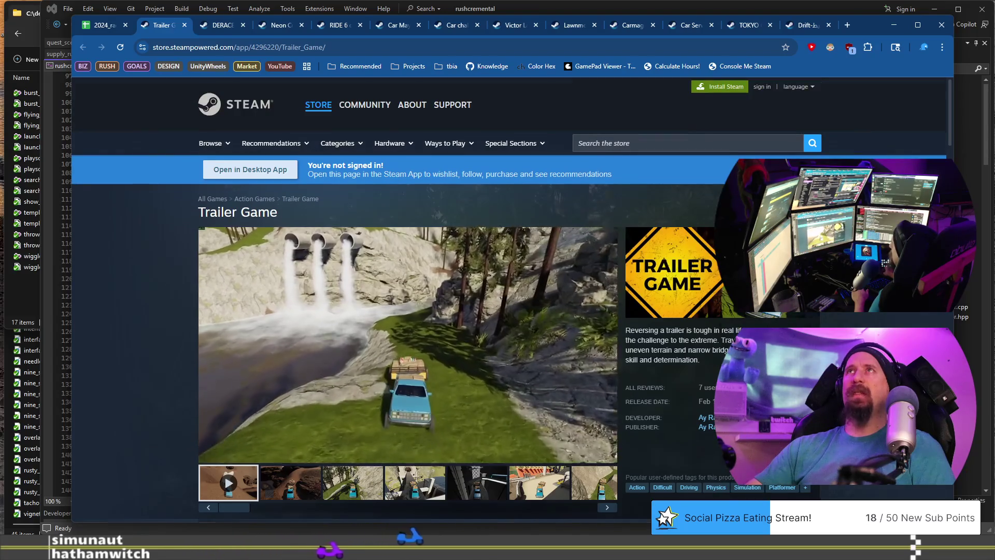
scroll(305, 381, down, 1)
click(363, 432)
click(415, 439)
click(477, 438)
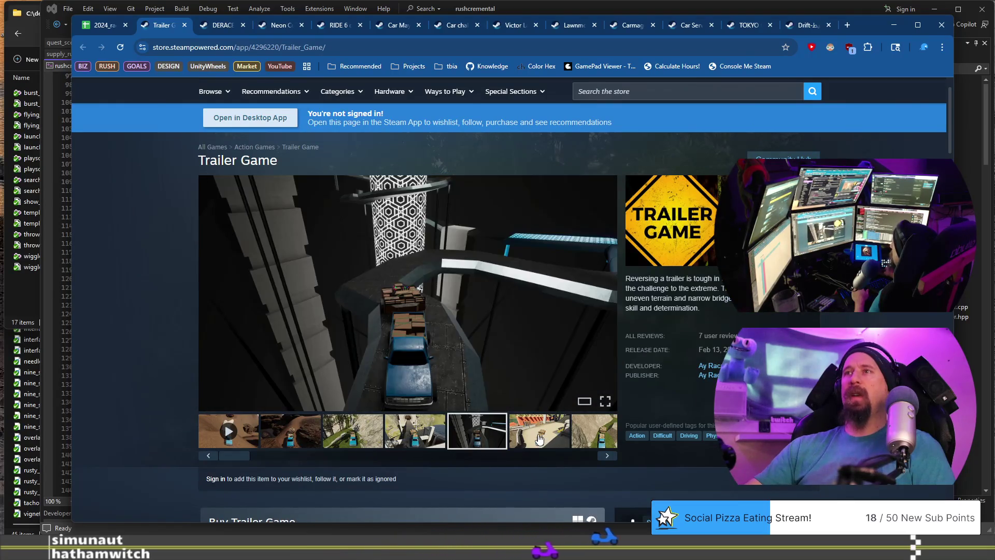
click(539, 439)
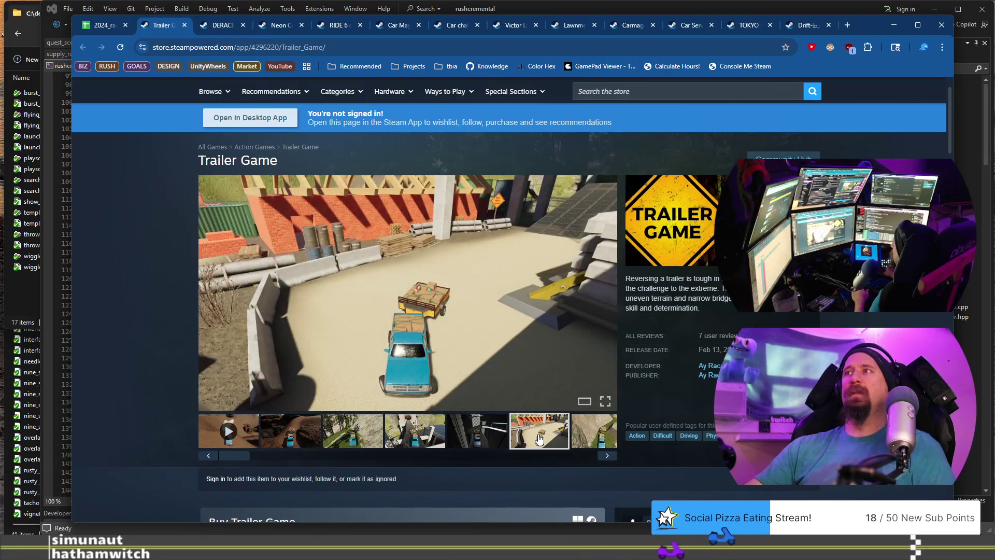
Step: Scroll the rest of the Trailer Game page and return to the racing-games spreadsheet
scroll(202, 281, down, 4)
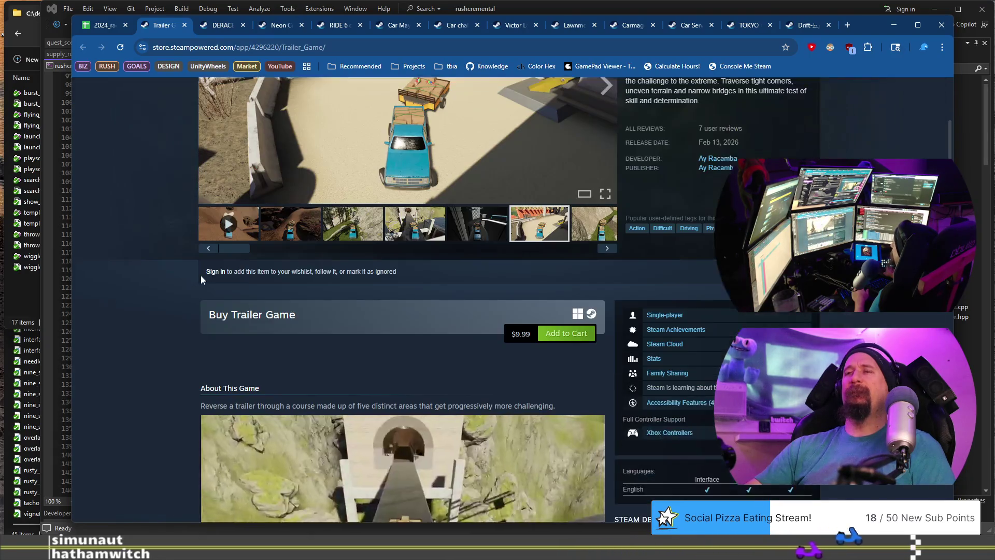
scroll(202, 280, down, 3)
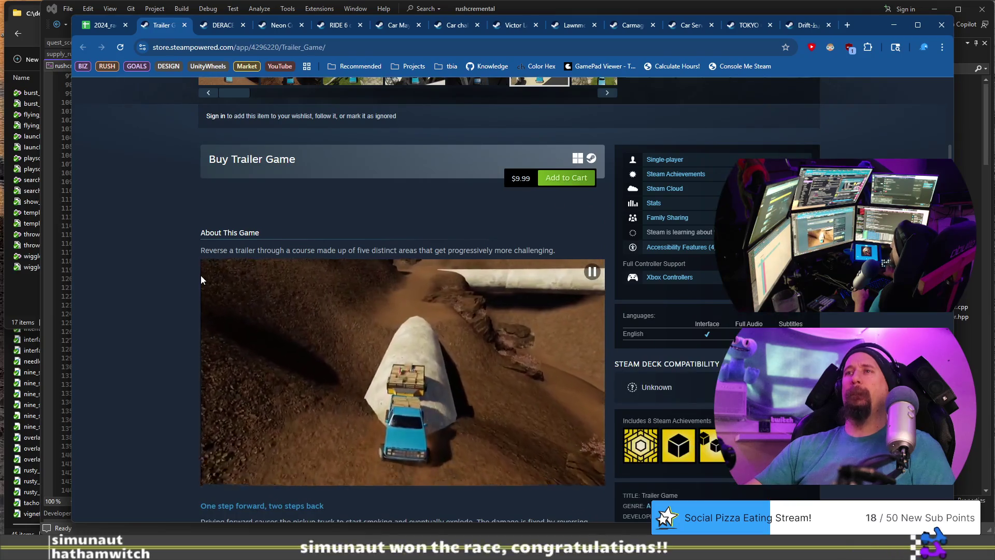
scroll(197, 270, down, 3)
scroll(190, 258, up, 5)
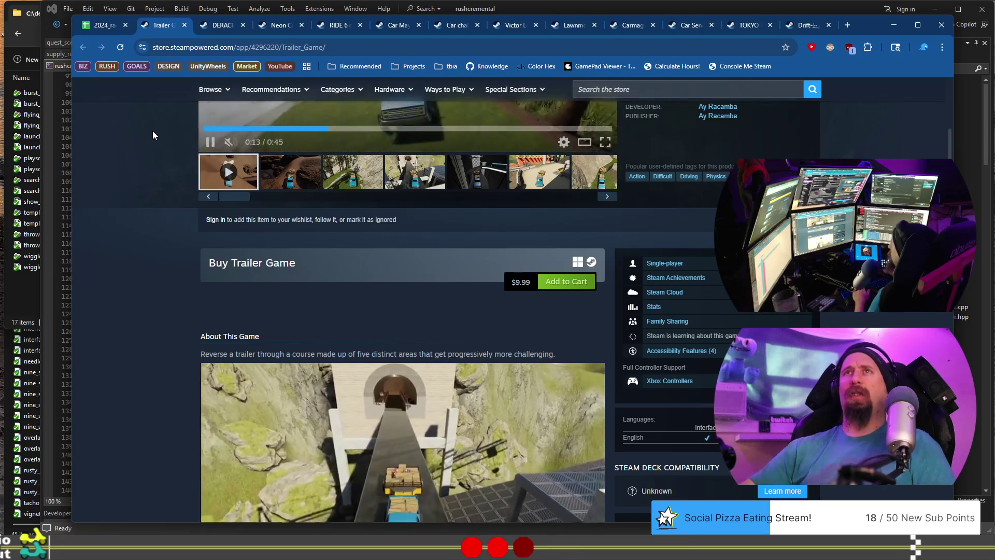
click(107, 27)
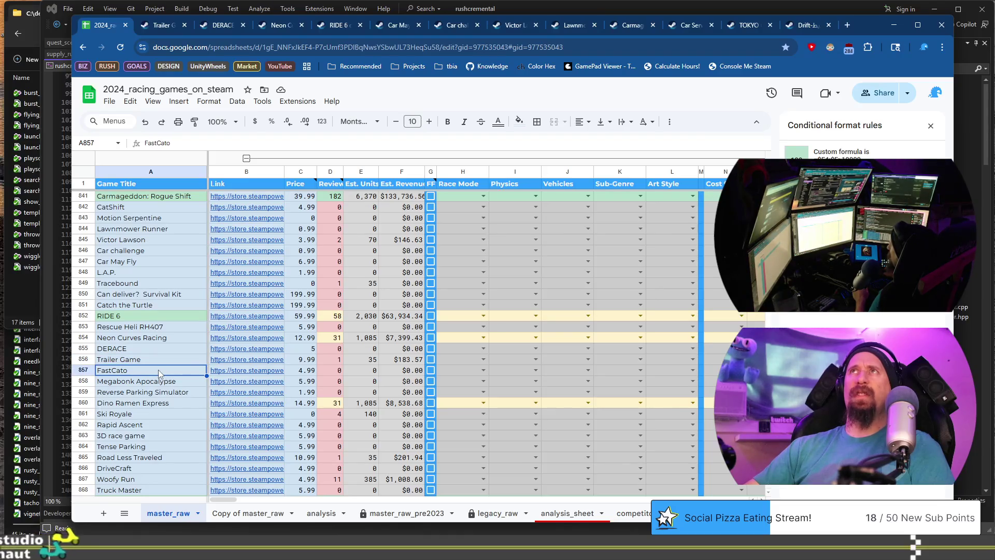
Step: Open FastCato's $4.99 store page from the sheet and browse its screenshots
click(238, 371)
click(279, 391)
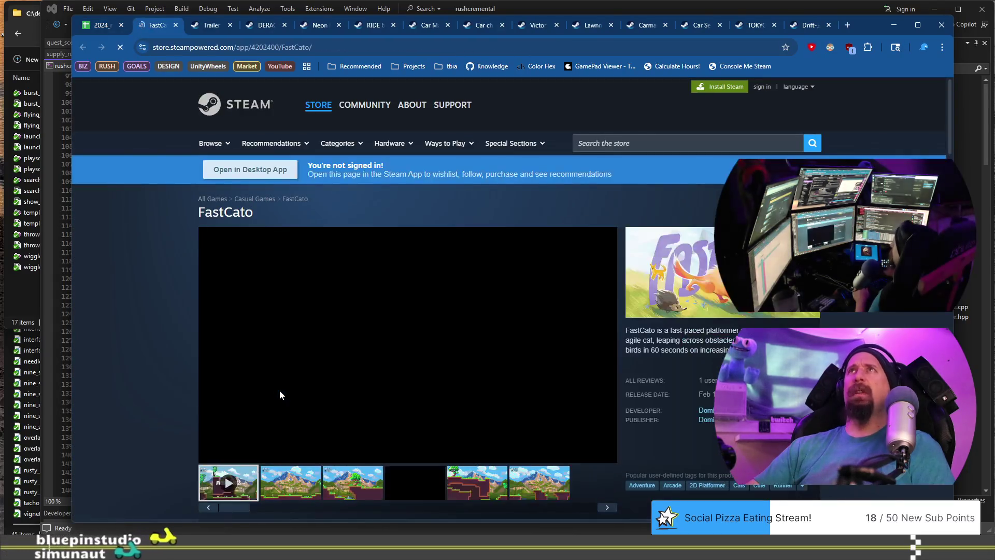
scroll(280, 396, down, 2)
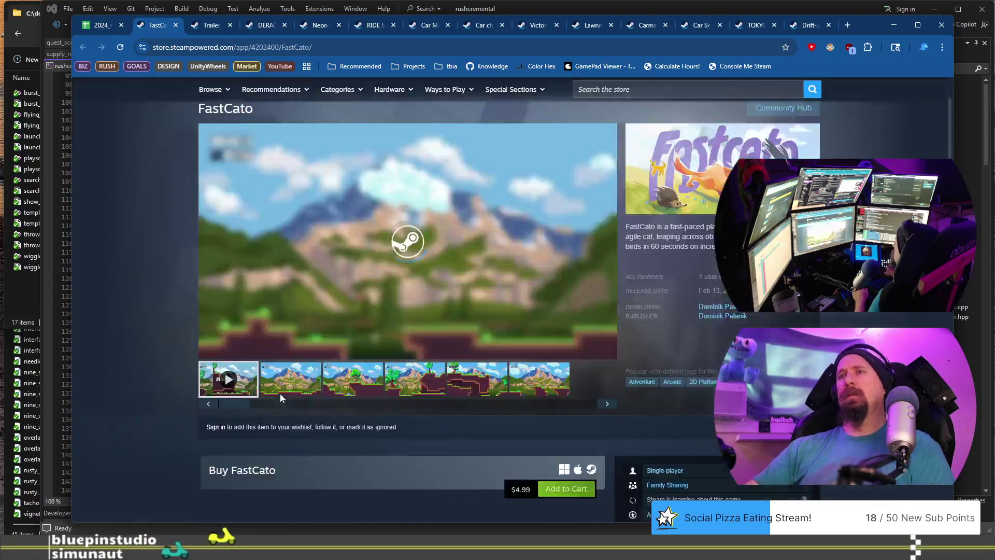
scroll(280, 397, down, 1)
click(353, 327)
click(415, 327)
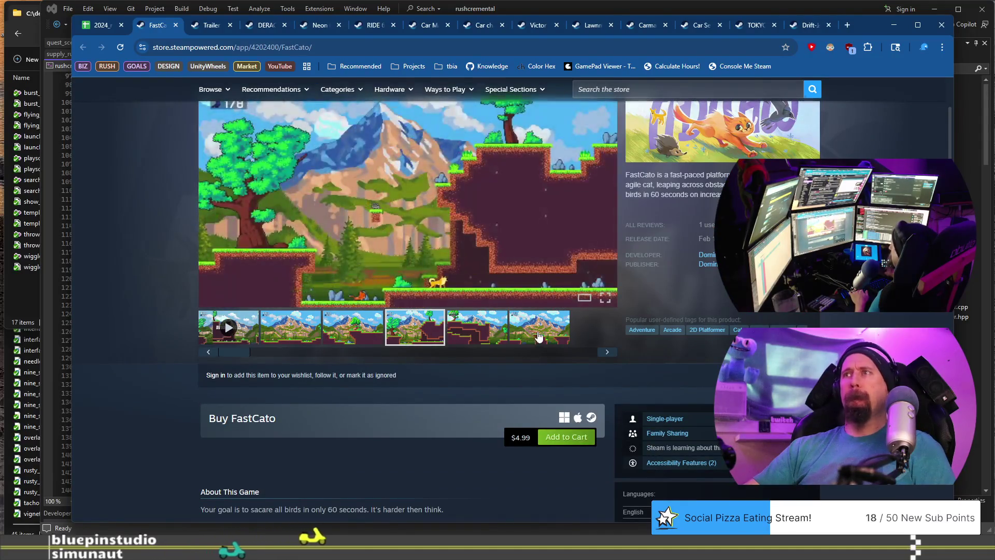
click(542, 336)
Step: Run the collector on FastCato's URL, close its tab, and show Megabonk Apocalypse's link preview
click(399, 47)
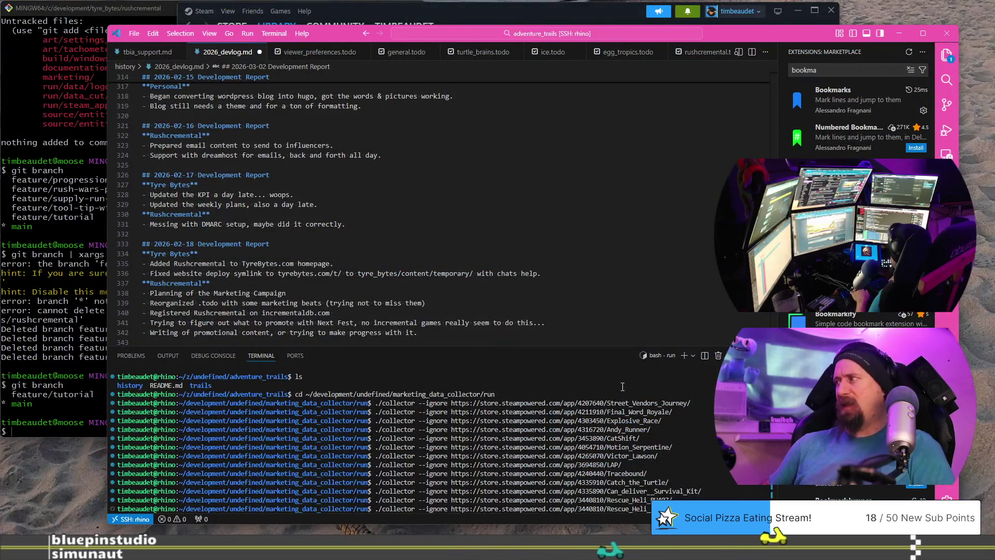
text(https://store.steampowered.com/app/4202400/FastCato/)
key(Return)
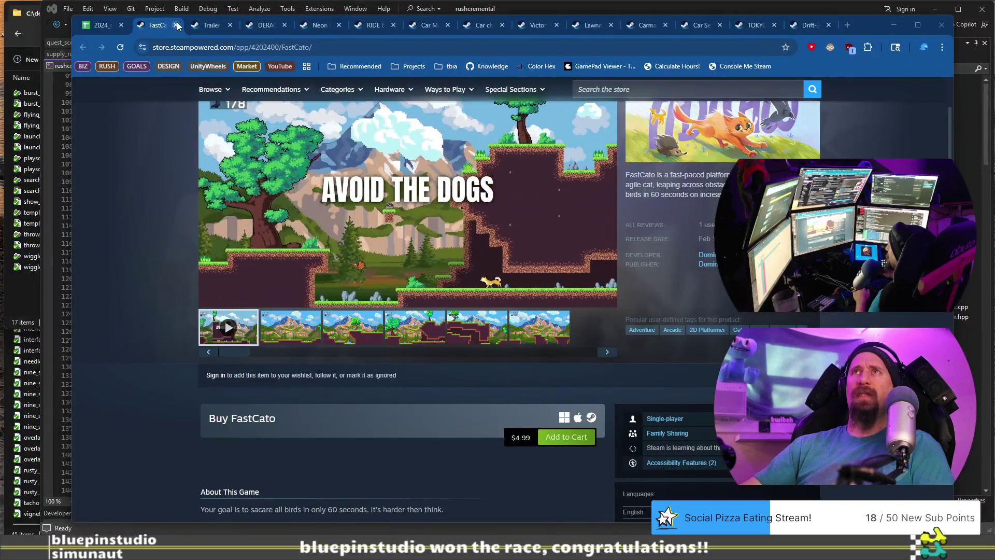
click(176, 25)
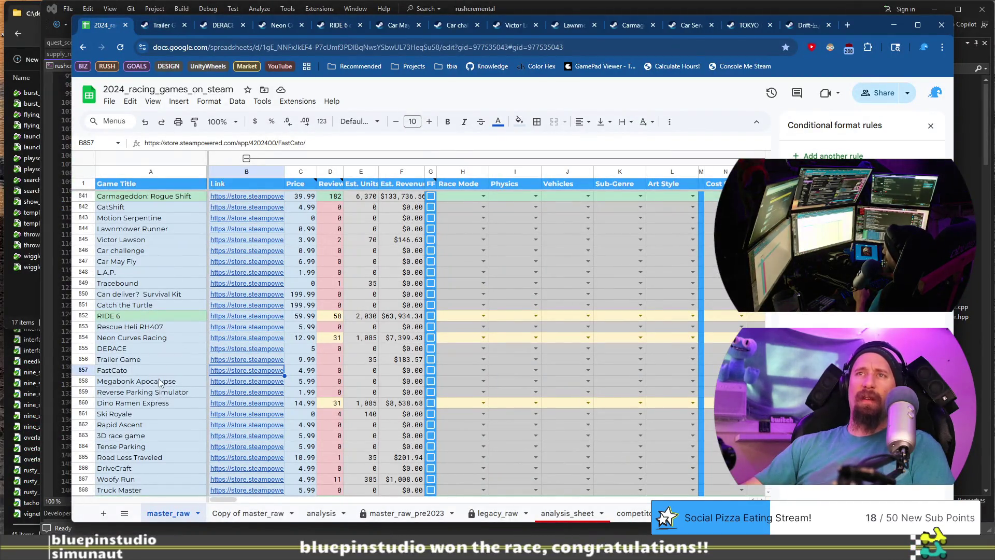
click(226, 383)
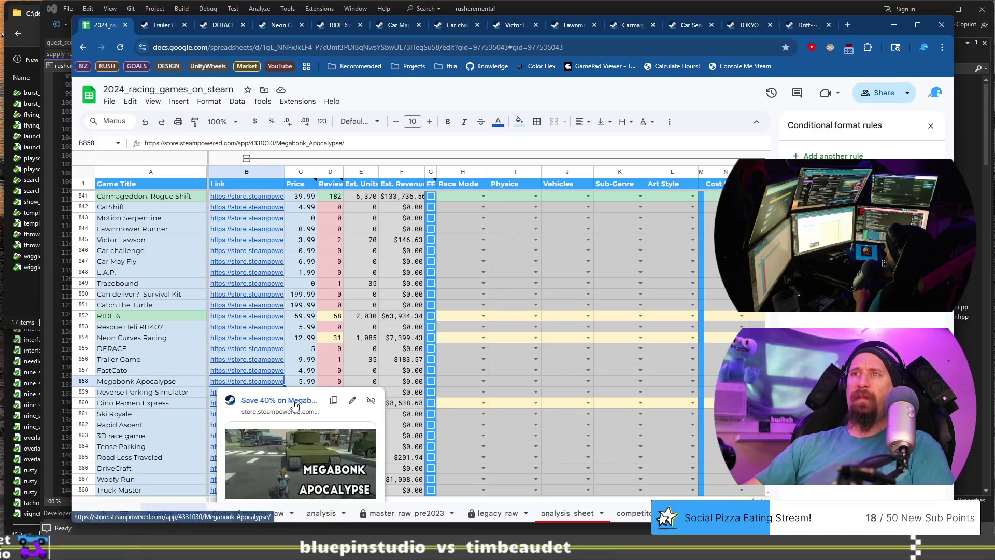
Step: Open Megabonk Apocalypse's Steam store page and browse its gameplay clips
click(293, 401)
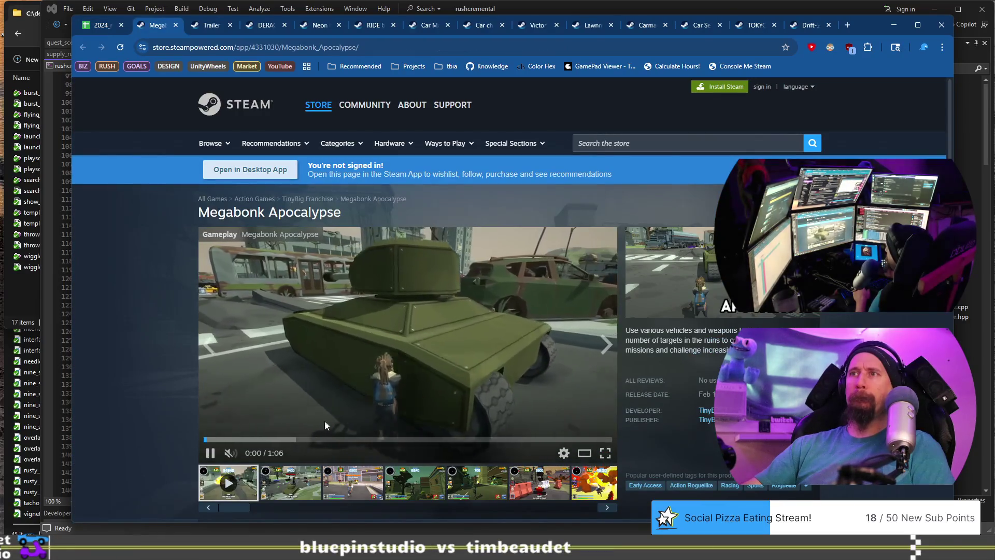
click(415, 482)
click(477, 482)
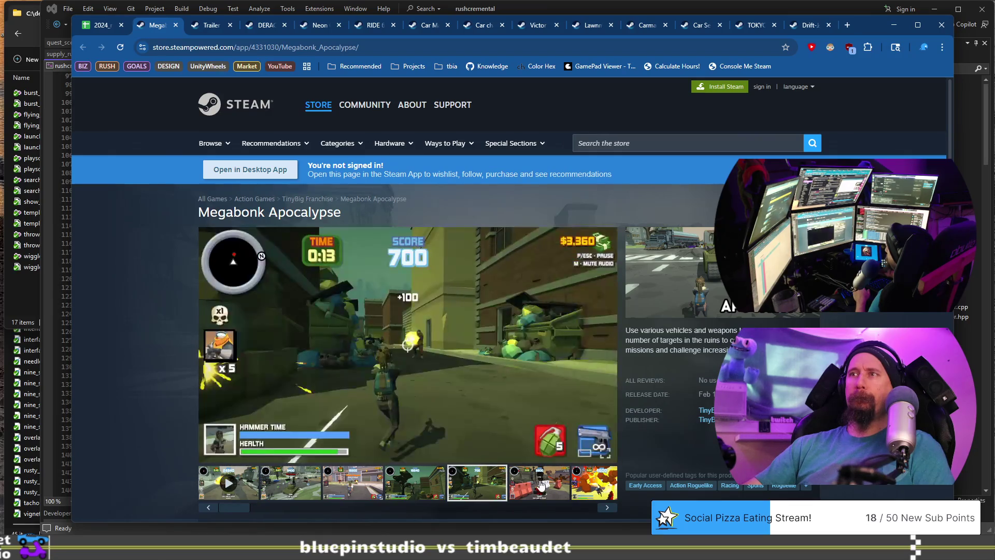
click(541, 484)
Step: Run the collector on Megabonk Apocalypse's store URL and close its tab
click(309, 47)
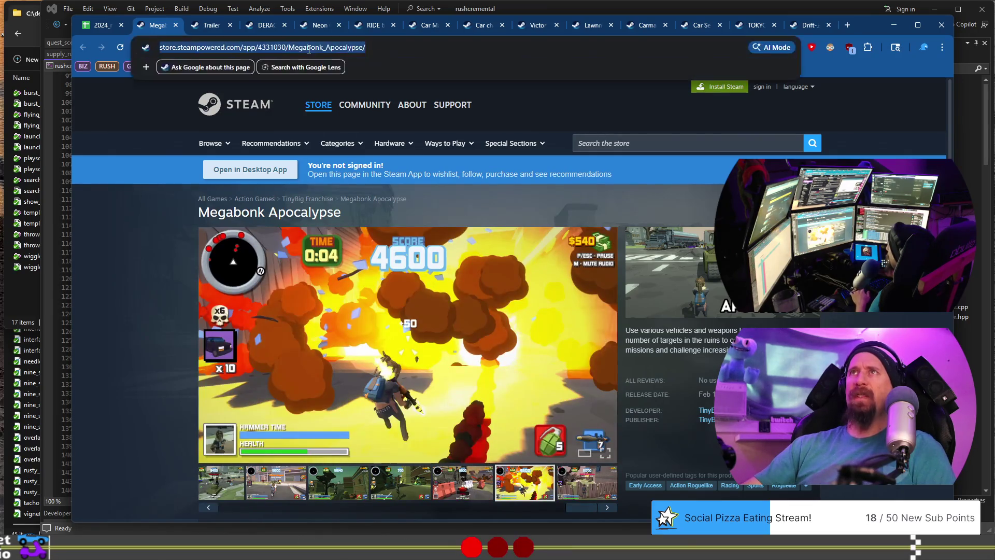
key(alt+Tab)
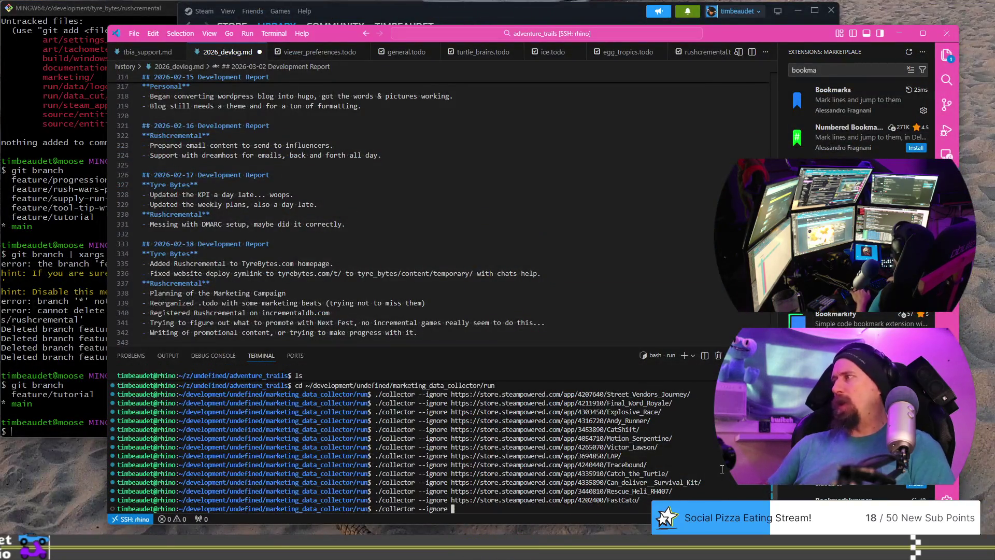
key(Return)
key(alt+Tab)
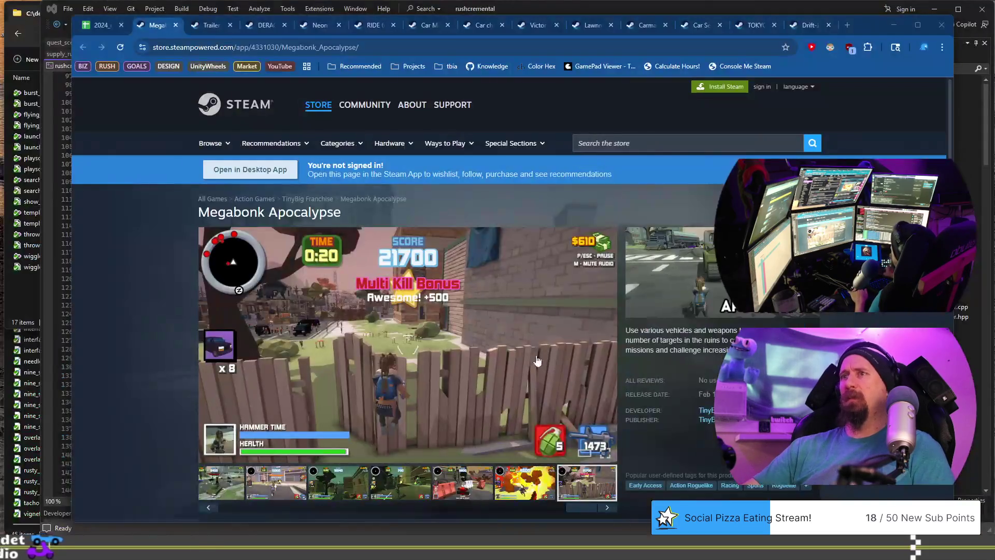
click(176, 25)
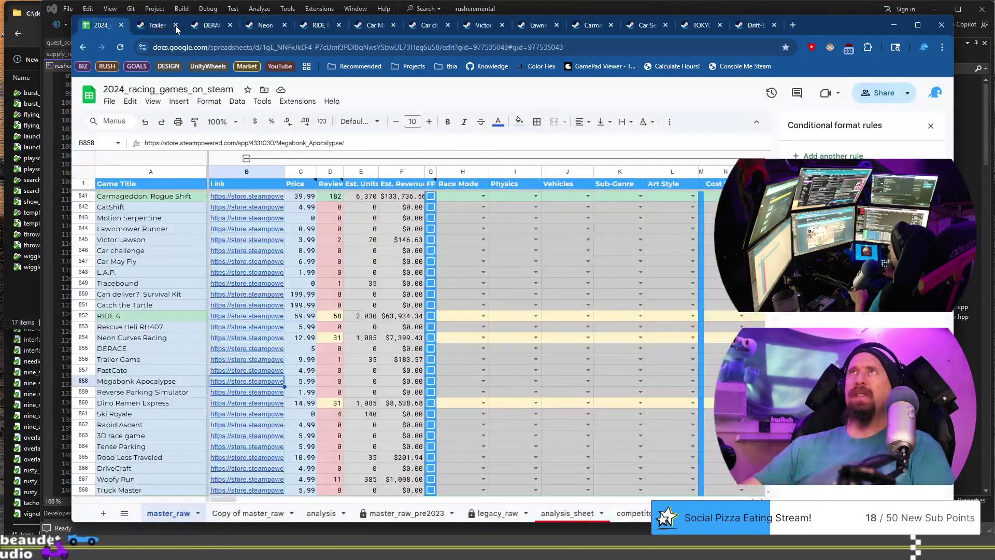
Step: Open Reverse Parking Simulator's store page, look it over, and return to the spreadsheet
scroll(151, 375, down, 2)
click(150, 340)
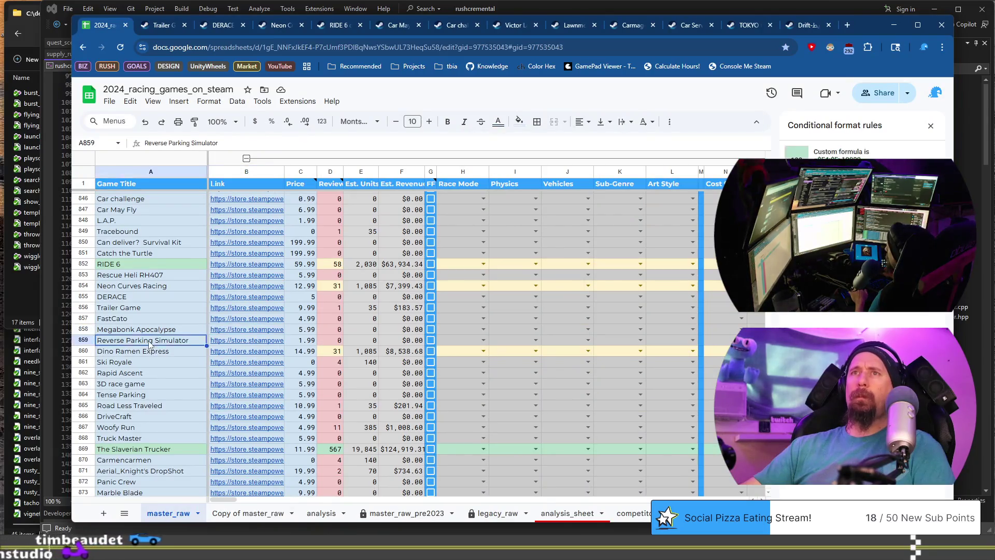
mouse_move(224, 342)
click(283, 359)
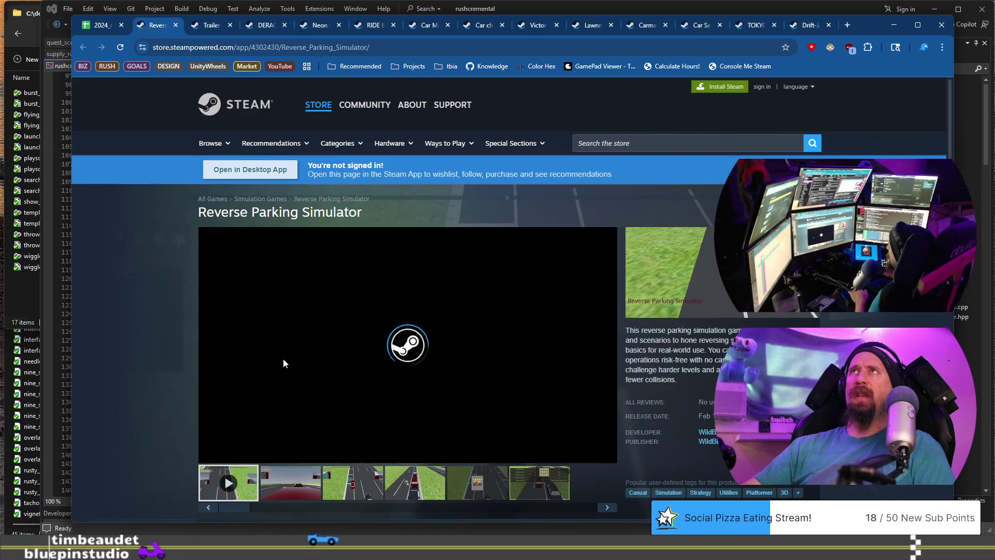
scroll(166, 296, down, 3)
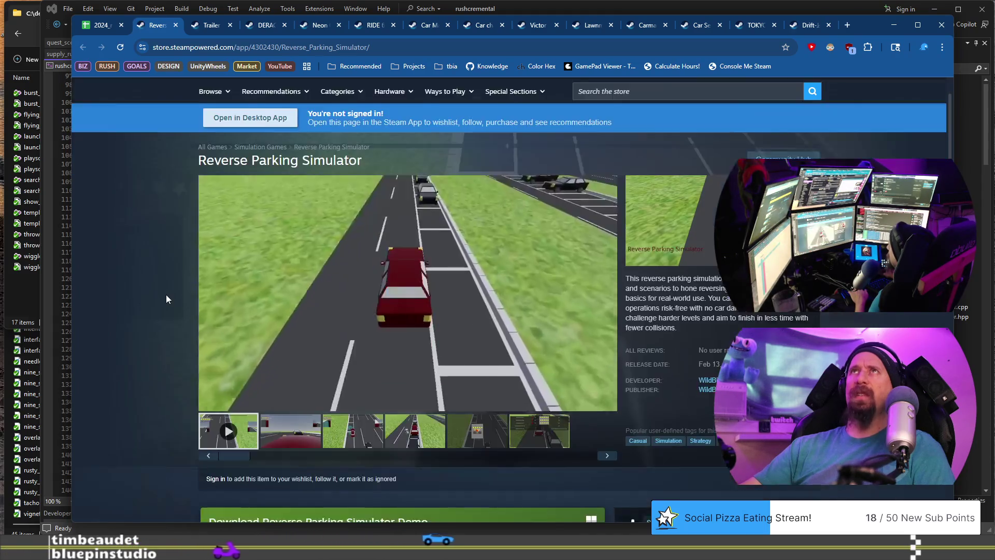
scroll(176, 333, up, 2)
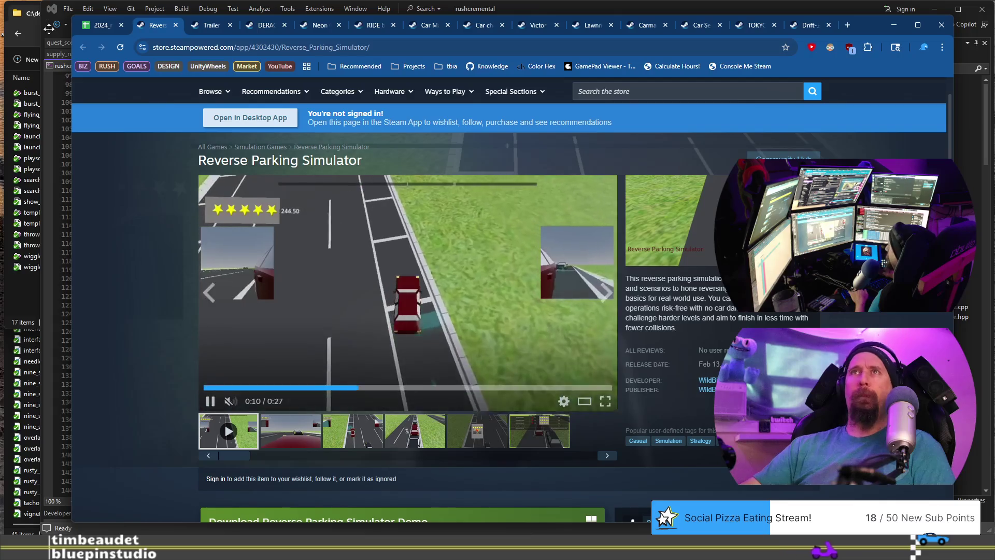
click(100, 25)
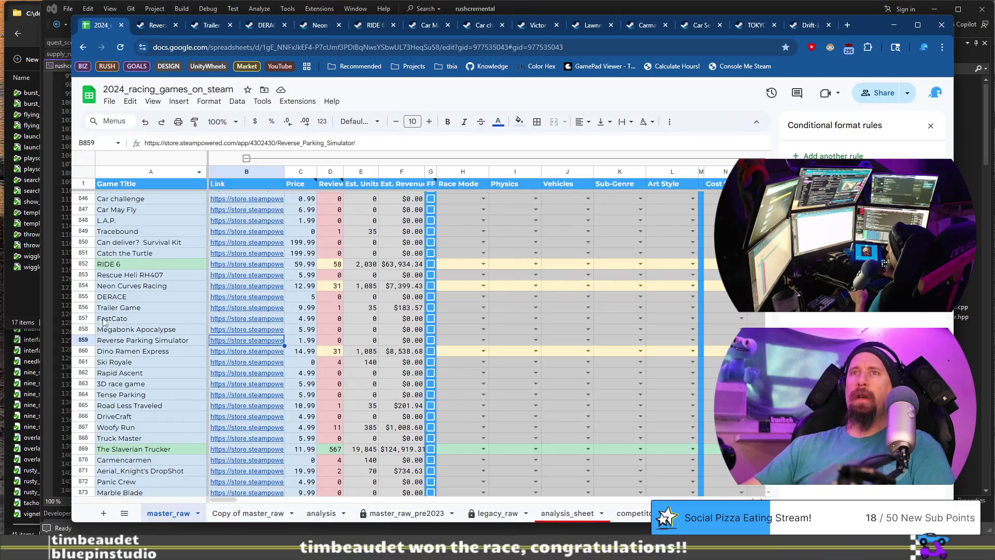
Step: Open Dino Ramen Express's Steam store page from its row and browse its screenshots
click(135, 353)
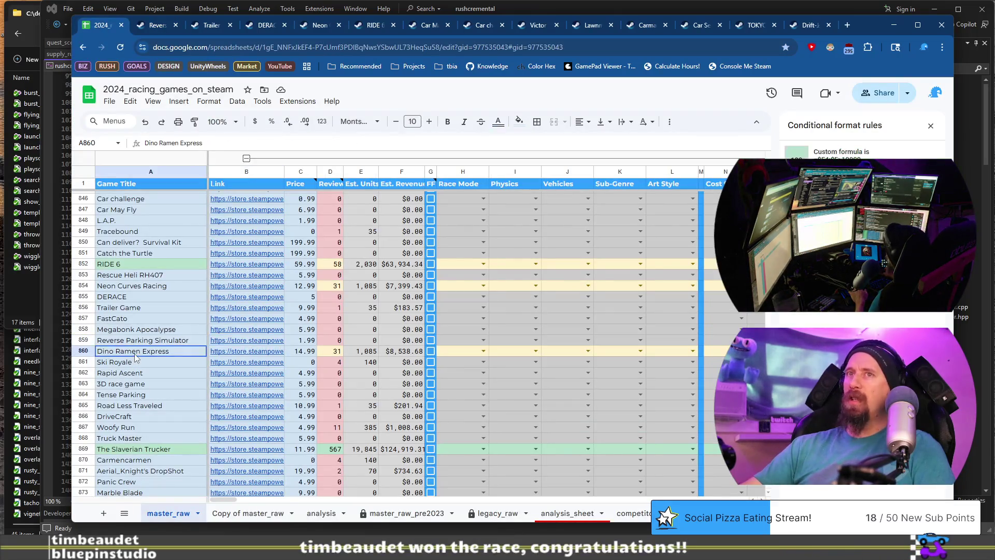
click(268, 353)
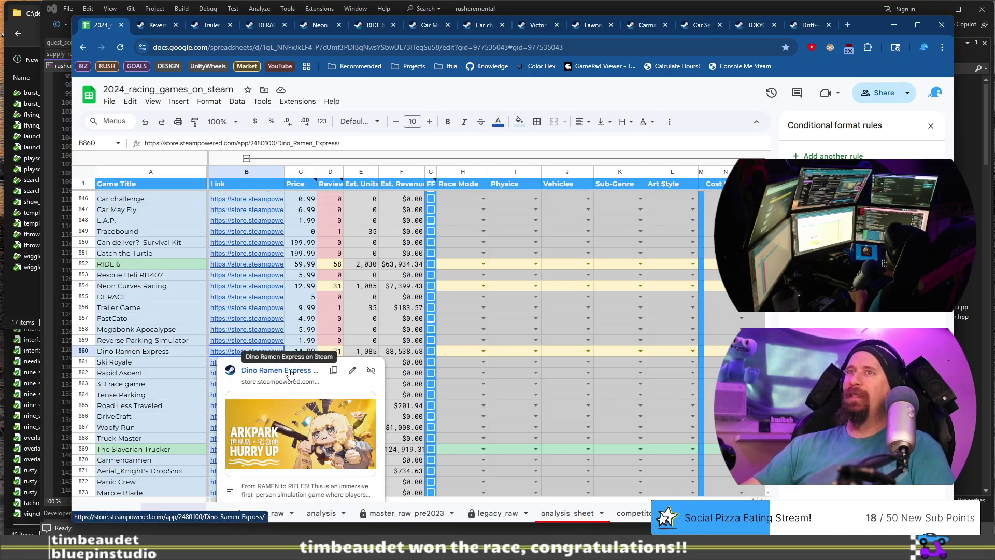
click(289, 370)
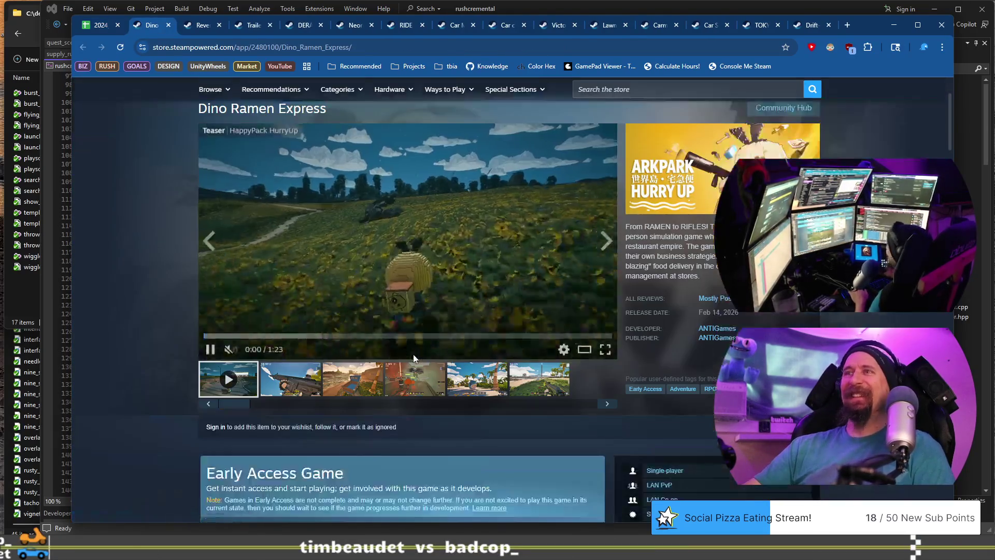
click(380, 440)
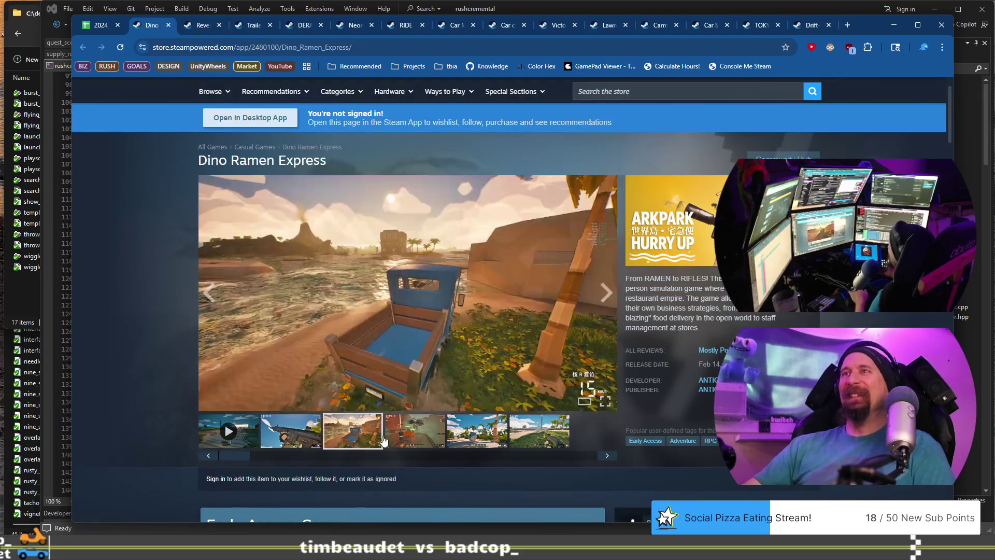
click(402, 439)
click(472, 444)
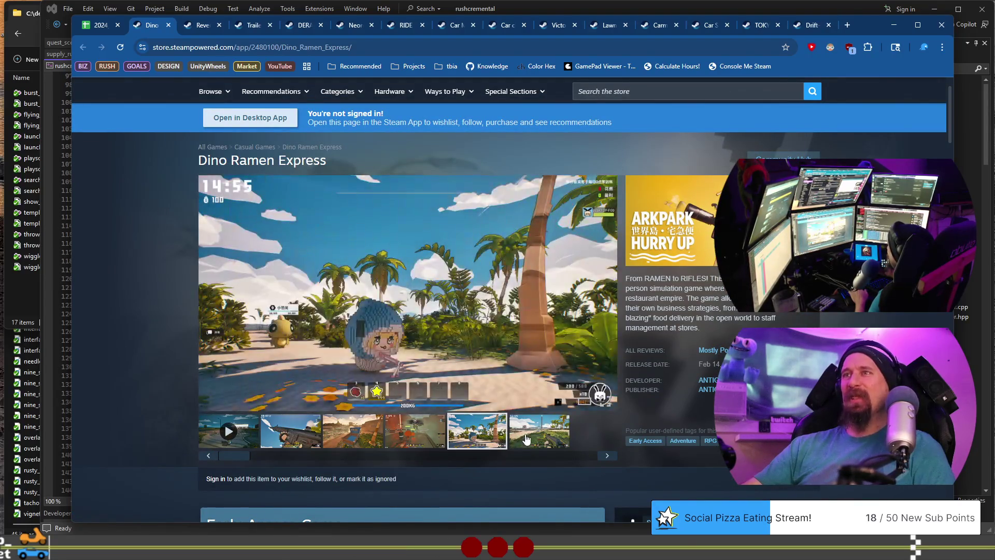
click(526, 440)
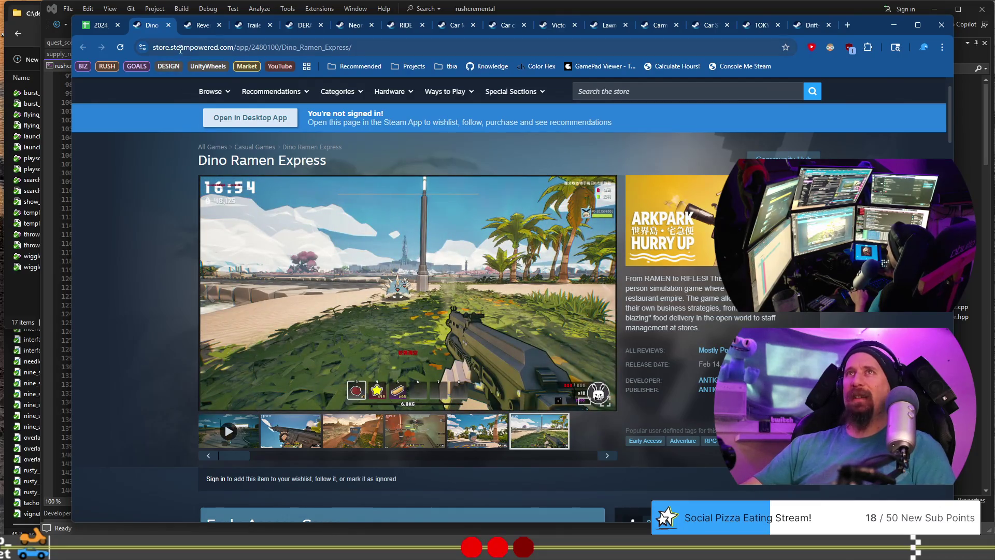
Step: Run the collector on Dino Ramen Express's URL, close its tab, and select the Ski Royale link
click(181, 48)
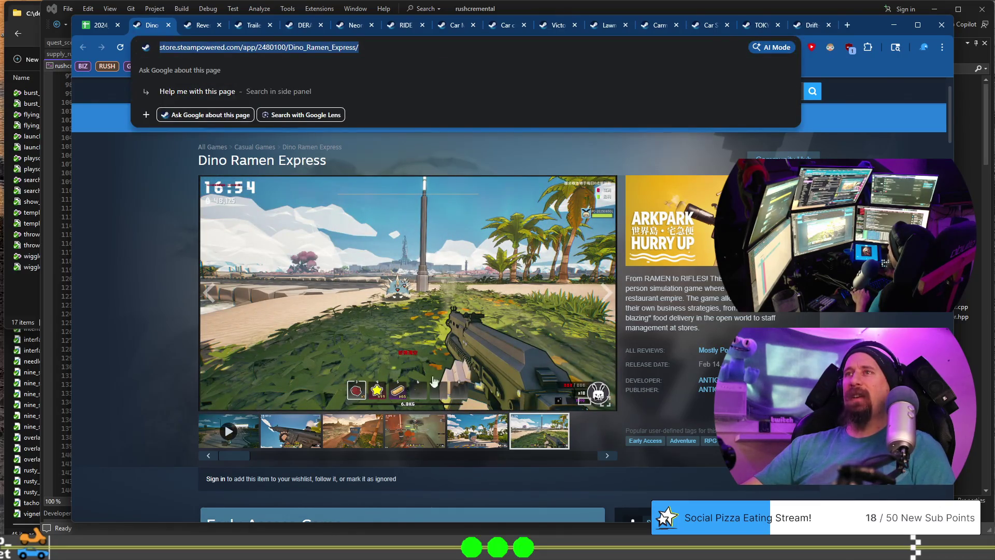
click(458, 441)
click(298, 438)
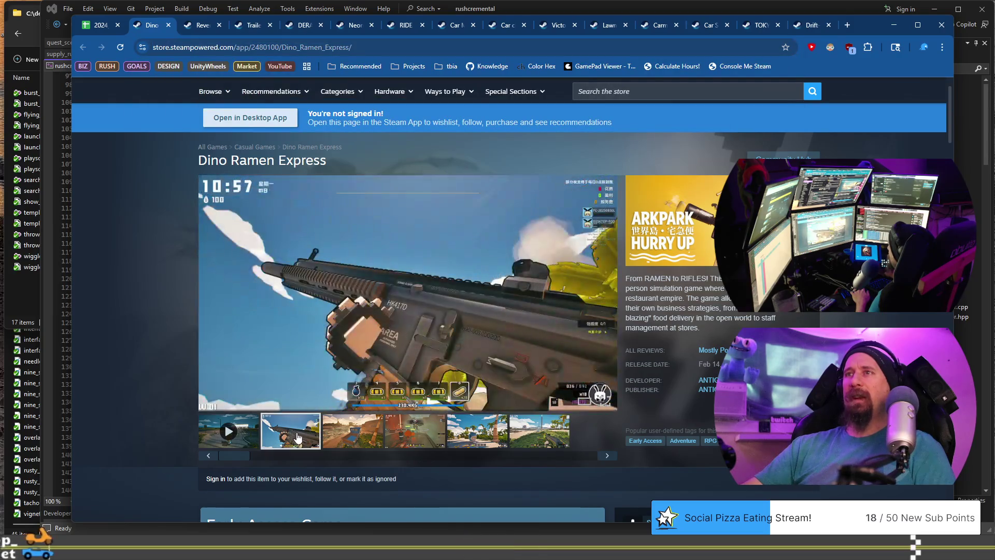
click(367, 439)
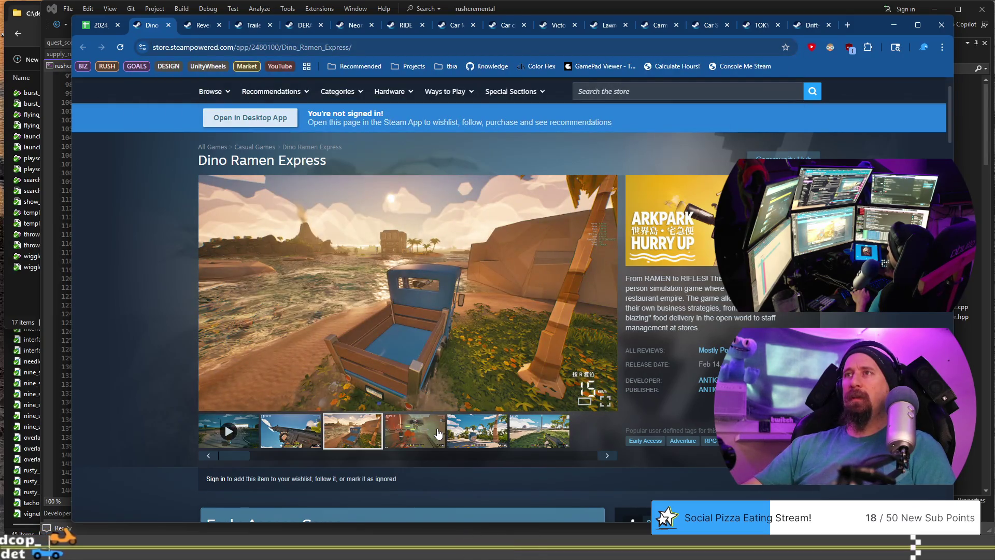
click(438, 434)
click(468, 438)
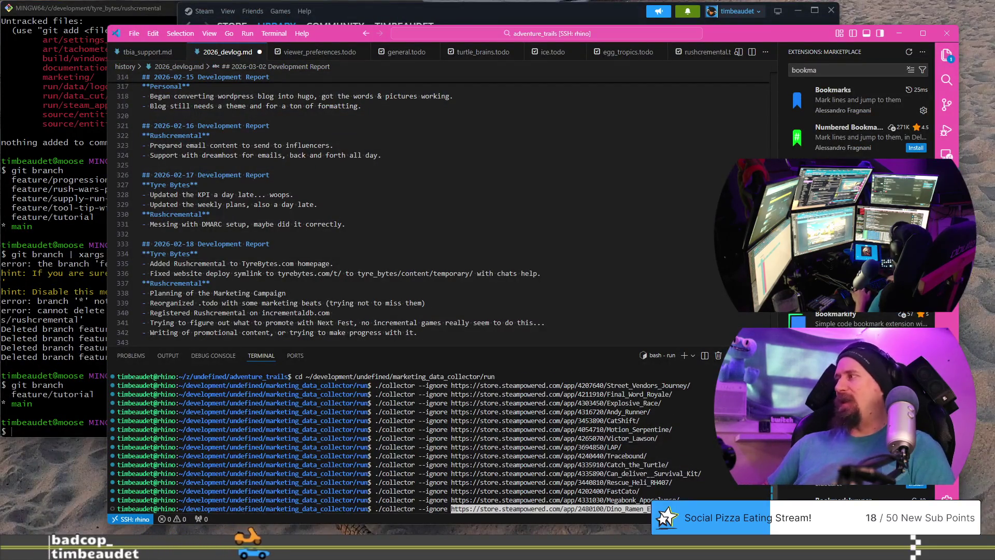
key(Return)
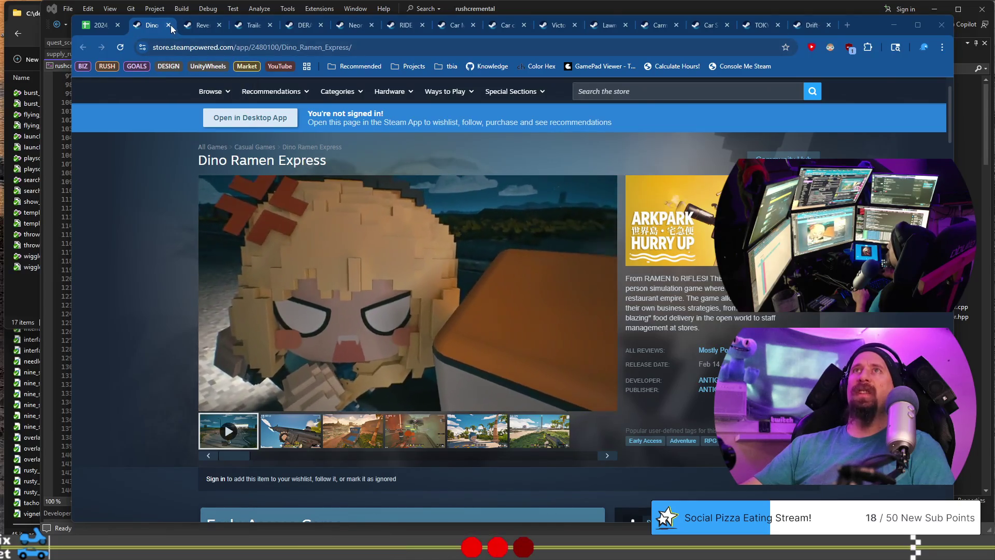
click(169, 25)
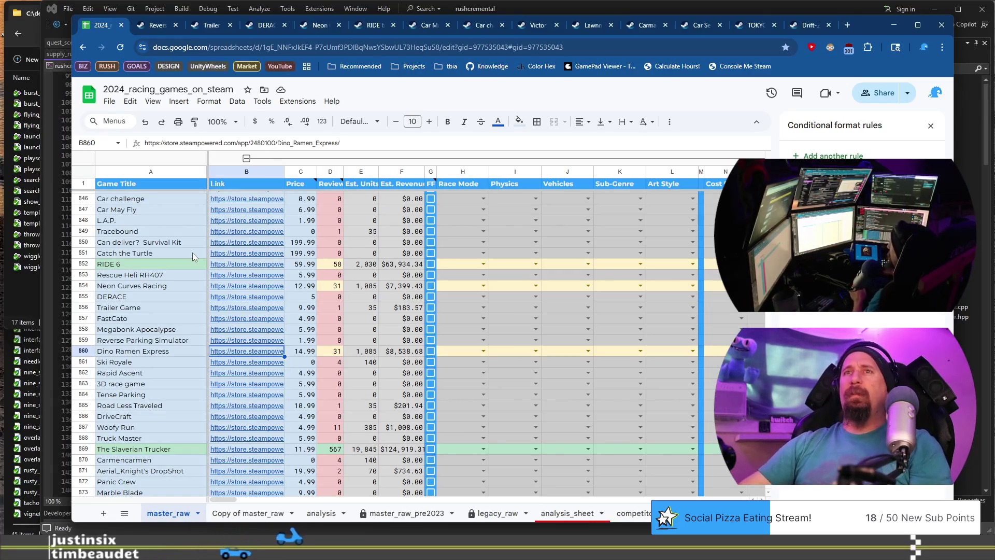
click(169, 362)
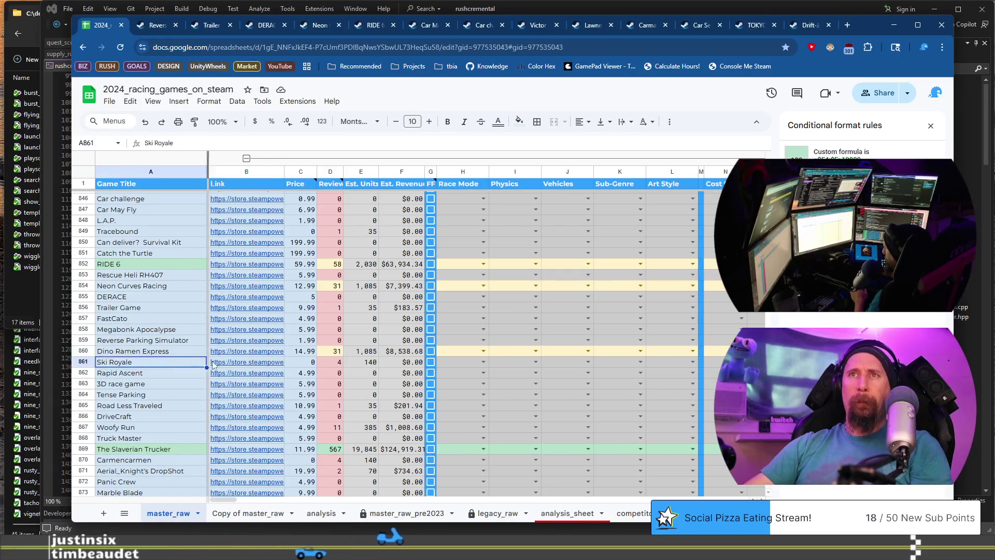
Step: Open Ski Royale's Steam store page and view its gameplay screenshots
click(249, 362)
click(277, 384)
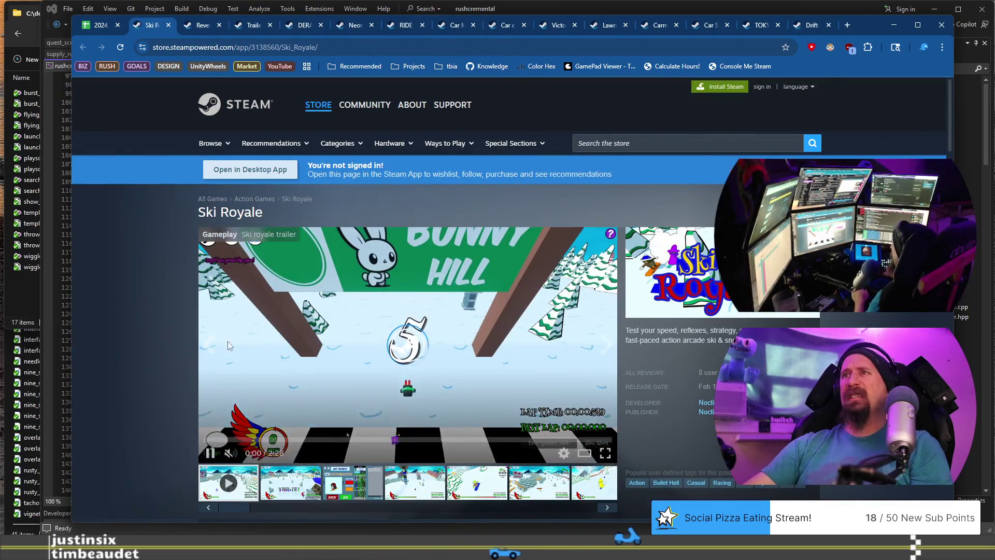
scroll(223, 358, down, 2)
click(421, 384)
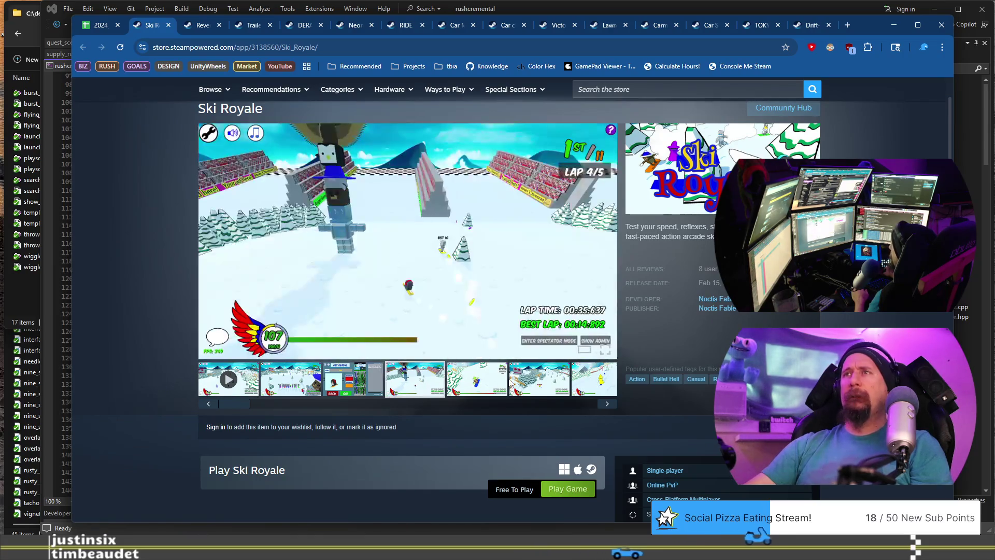
click(560, 389)
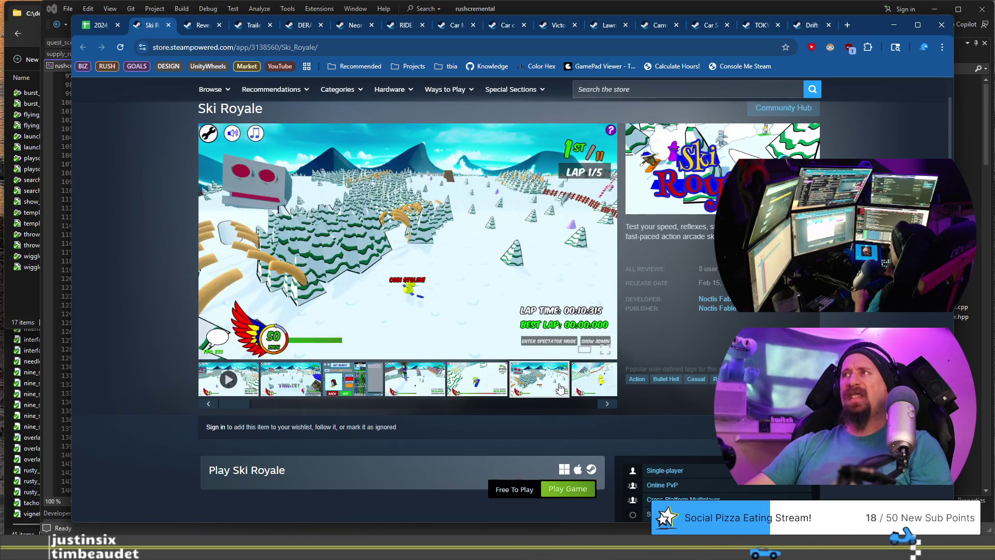
Step: Run the collector on Ski Royale's URL, close the page, and move to the Rapid Ascent row
click(371, 45)
key(alt+Tab)
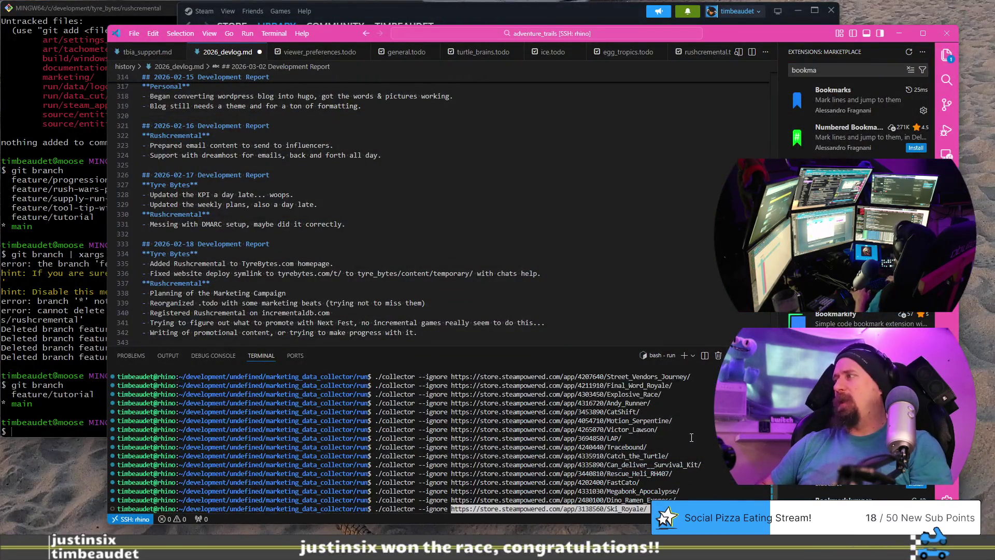
key(Return)
key(alt+Tab)
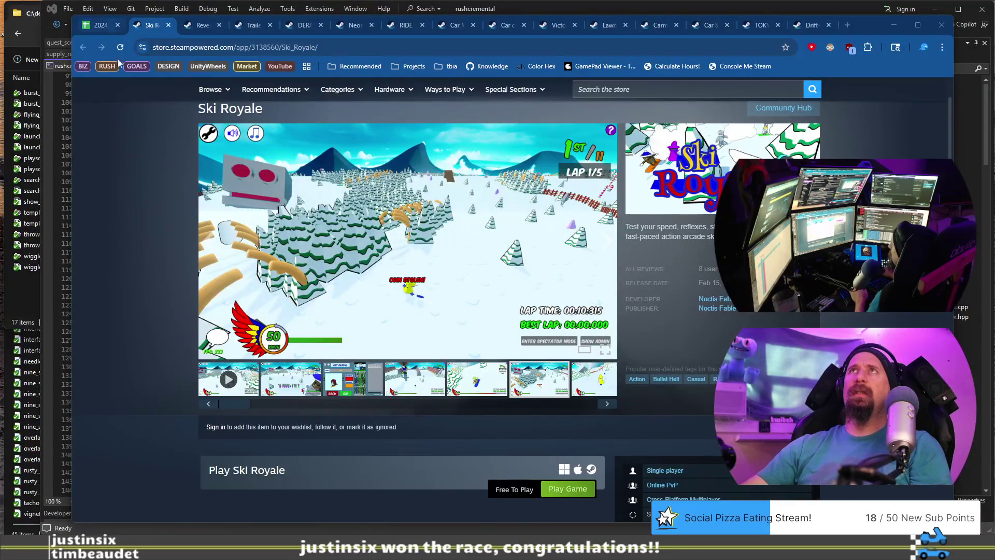
click(168, 26)
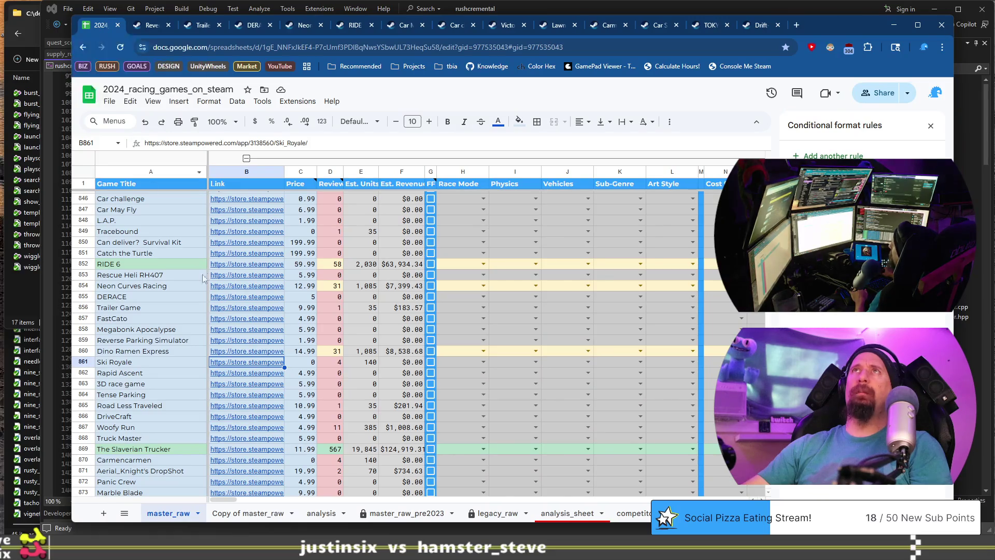
mouse_move(211, 285)
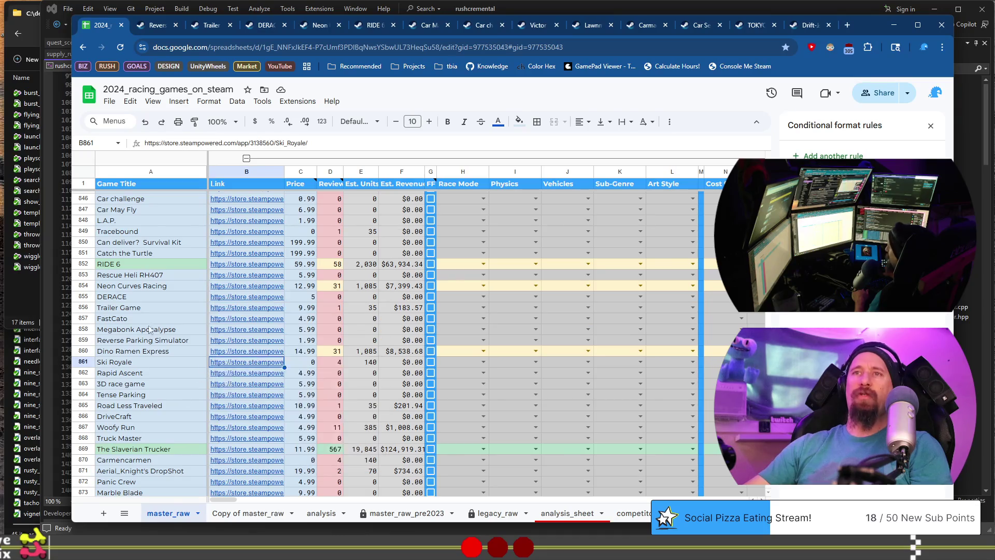
click(147, 375)
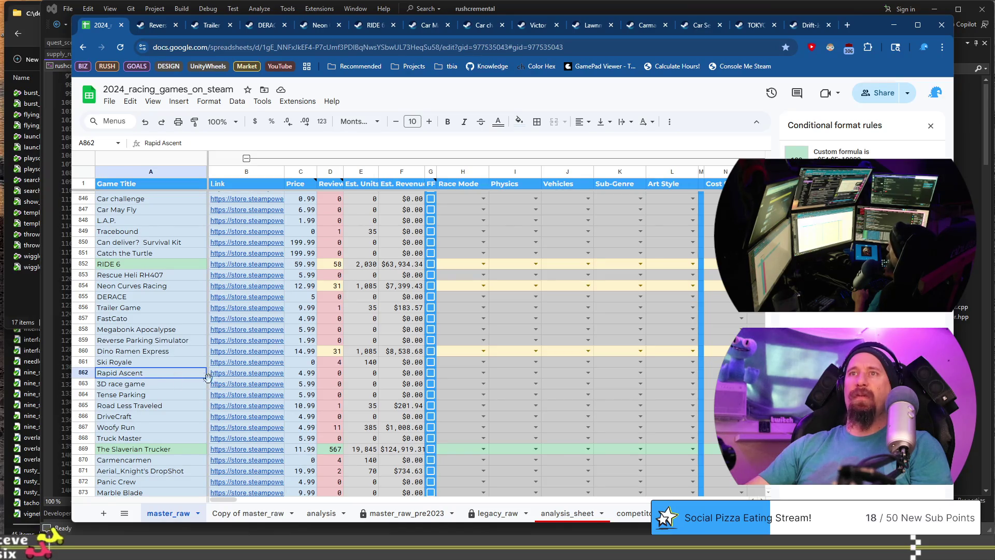
Step: Open Rapid Ascent's store page, run the collector on its URL, then select the 3D race game row
click(234, 374)
click(263, 393)
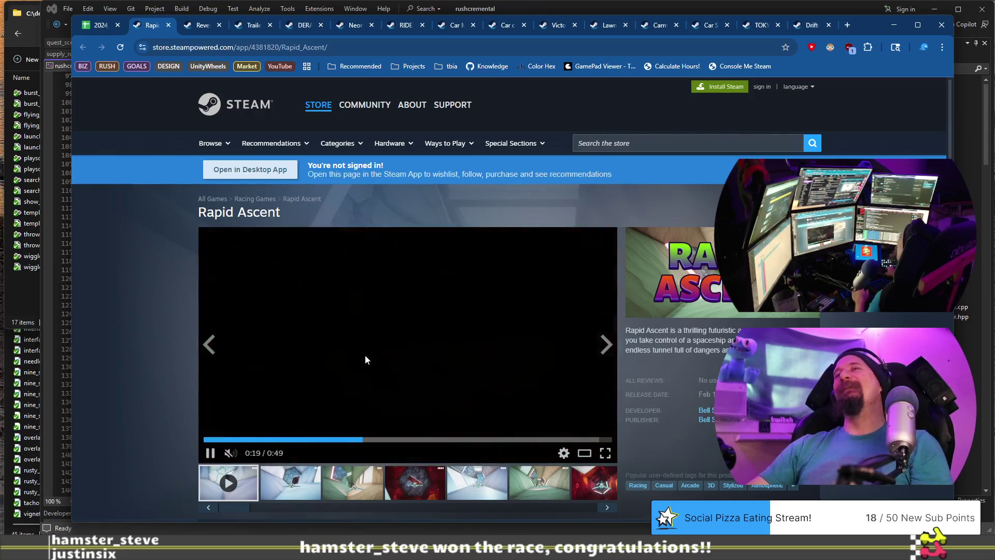
click(223, 47)
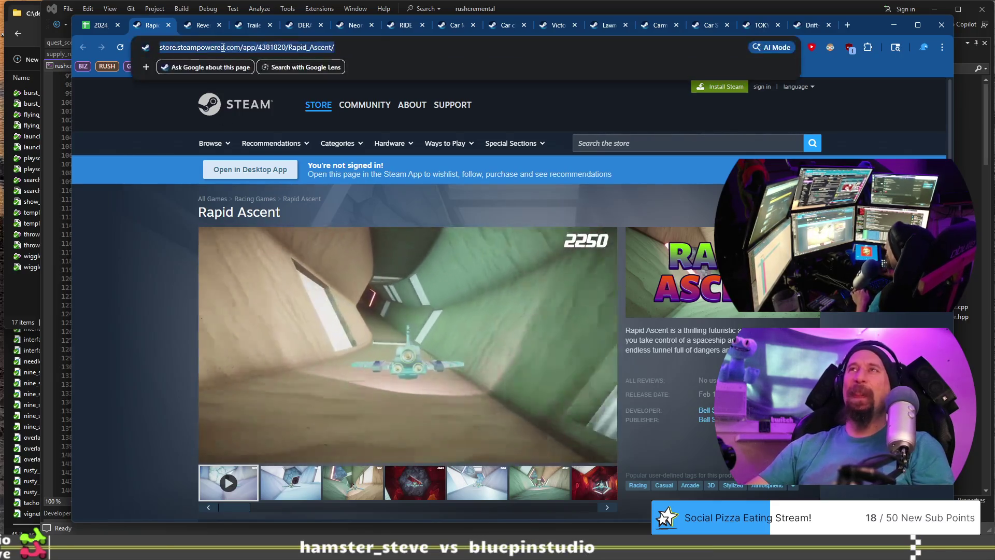
key(BackSpace)
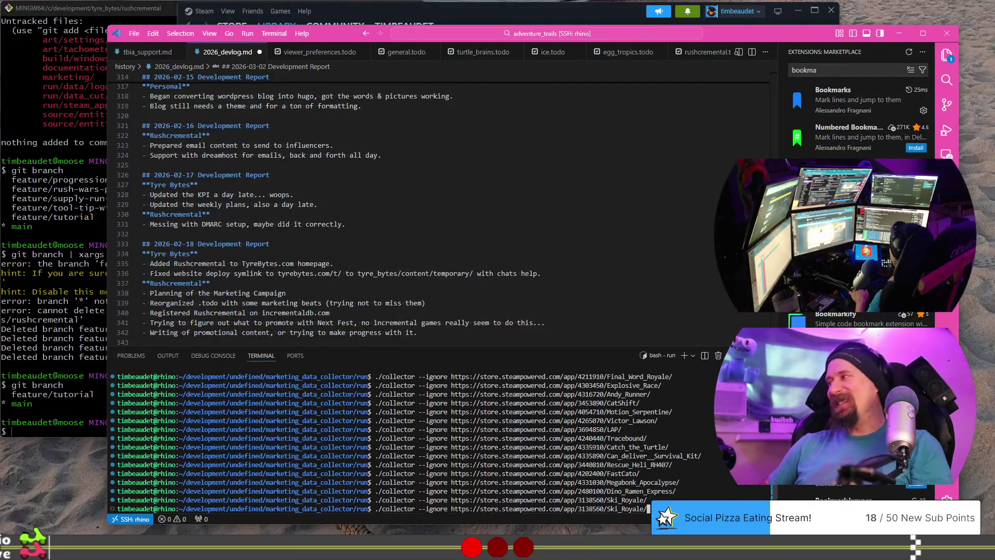
key(Return)
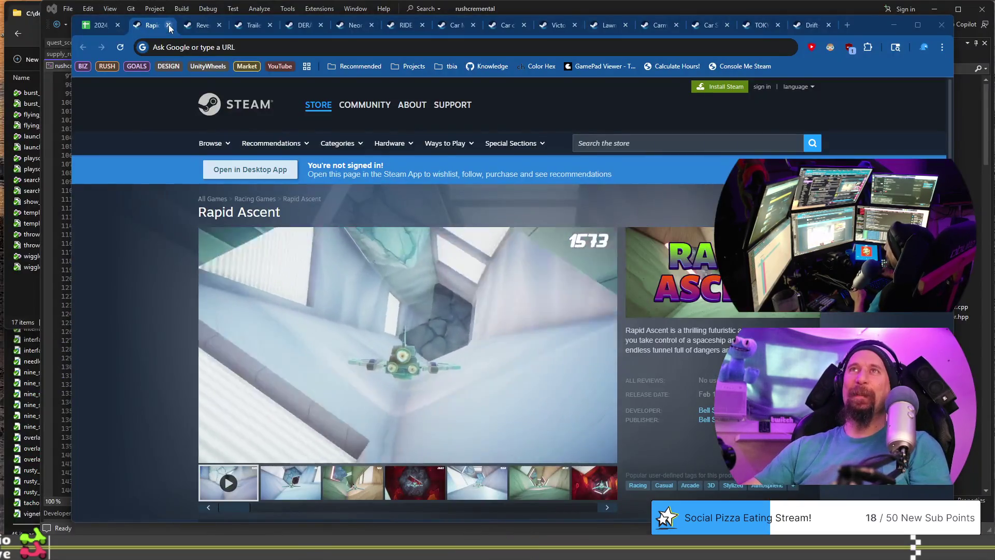
click(99, 26)
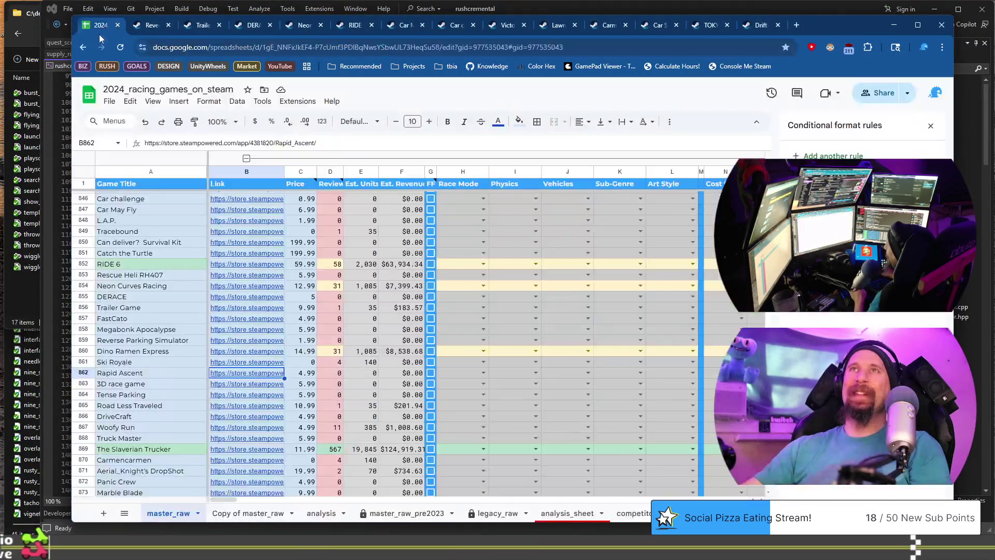
scroll(166, 329, down, 2)
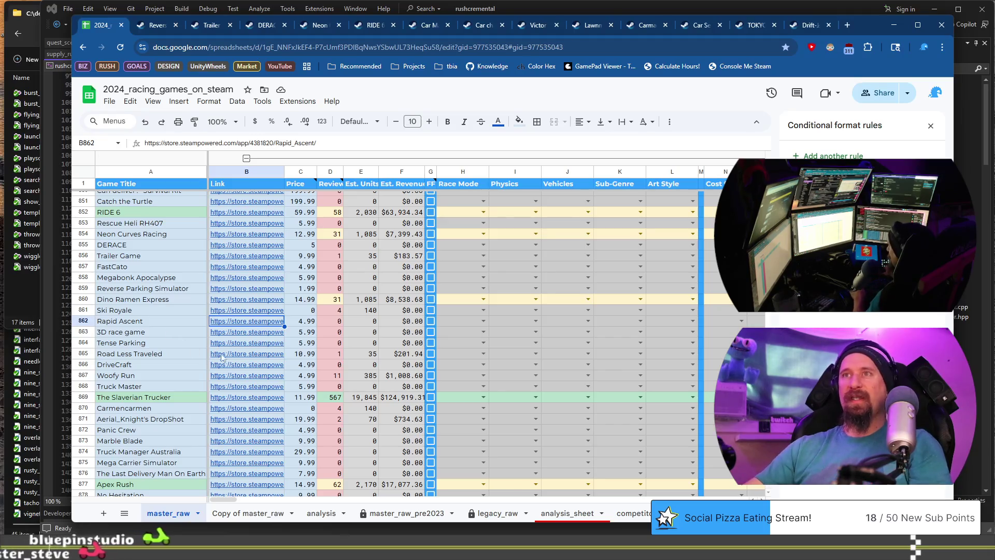
click(153, 334)
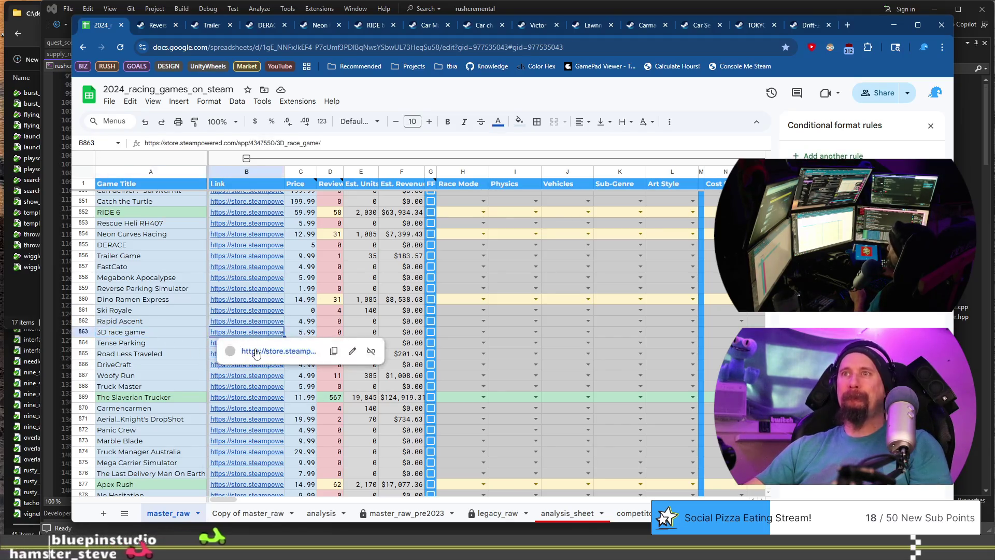
Step: Open the 3D race game page, select its AI content disclosure, view the Tournament screenshot
click(255, 348)
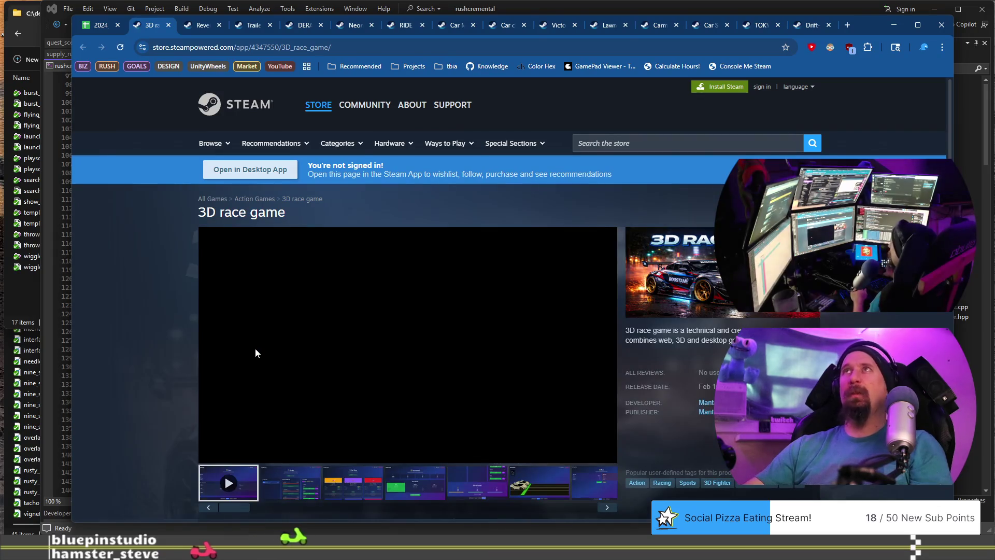
scroll(311, 394, down, 2)
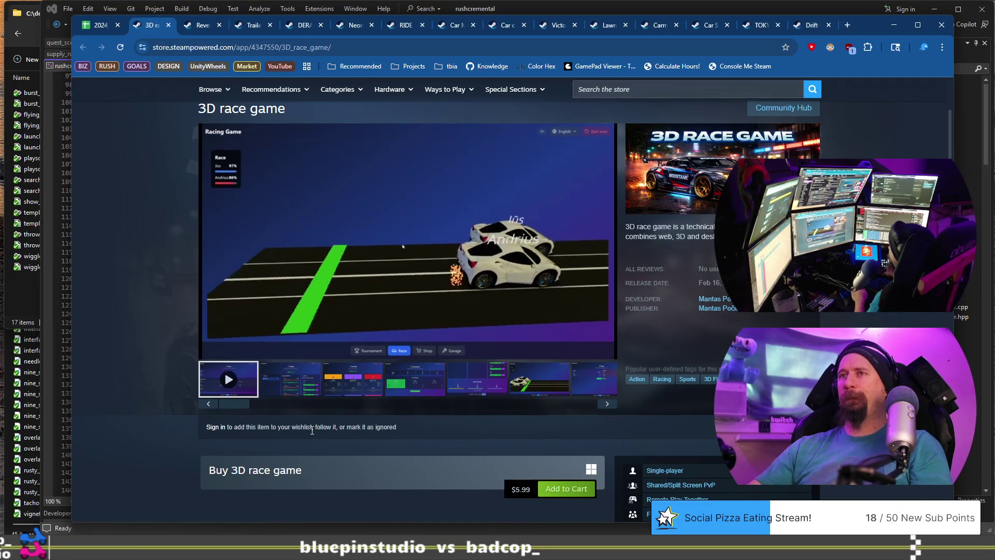
scroll(291, 415, down, 10)
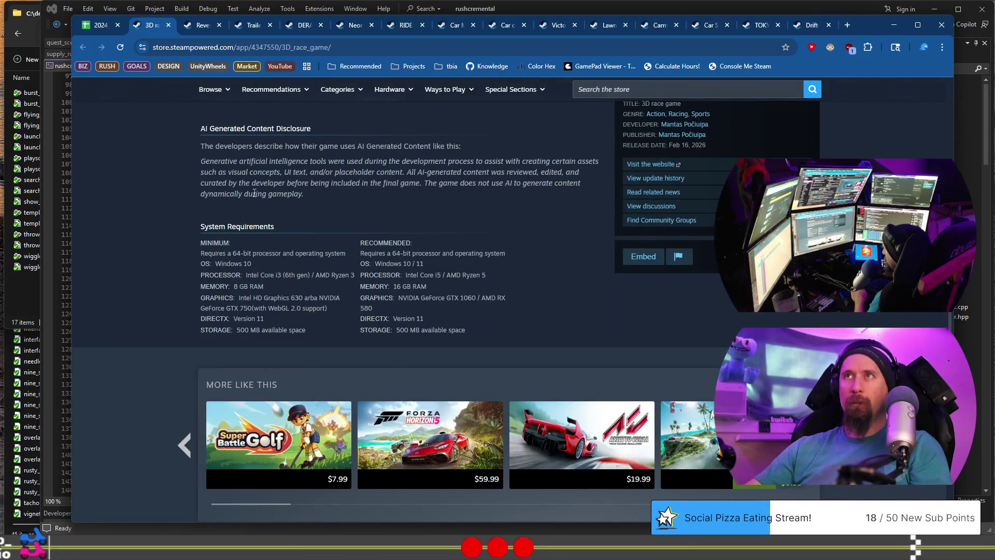
mouse_move(231, 165)
mouse_down()
mouse_move(319, 173)
mouse_move(438, 164)
mouse_move(434, 189)
mouse_up()
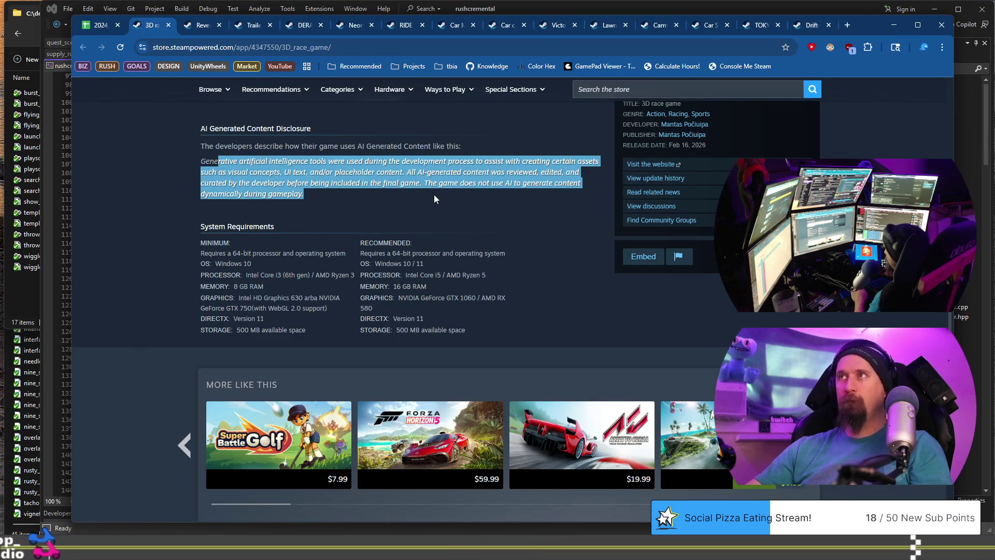
scroll(431, 234, up, 10)
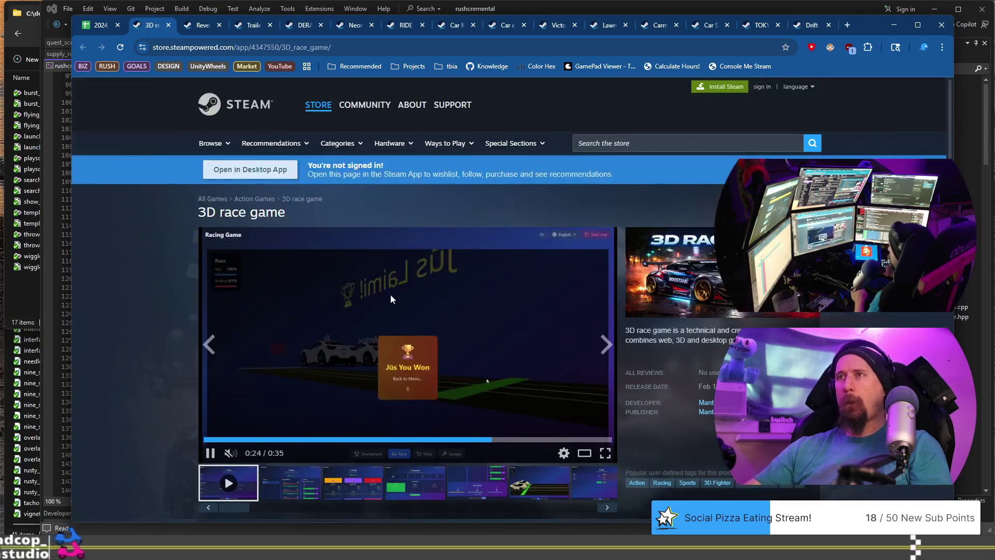
scroll(158, 368, down, 1)
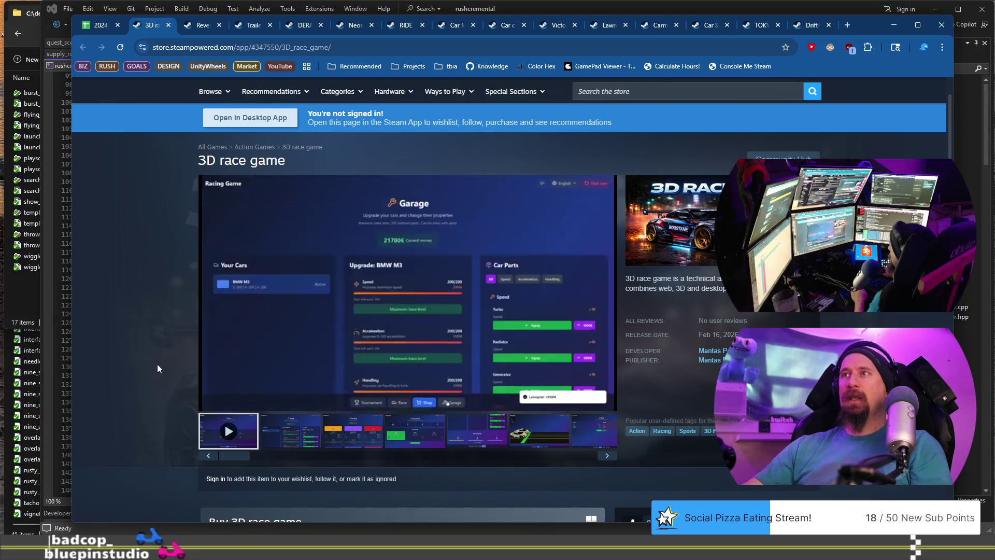
click(404, 430)
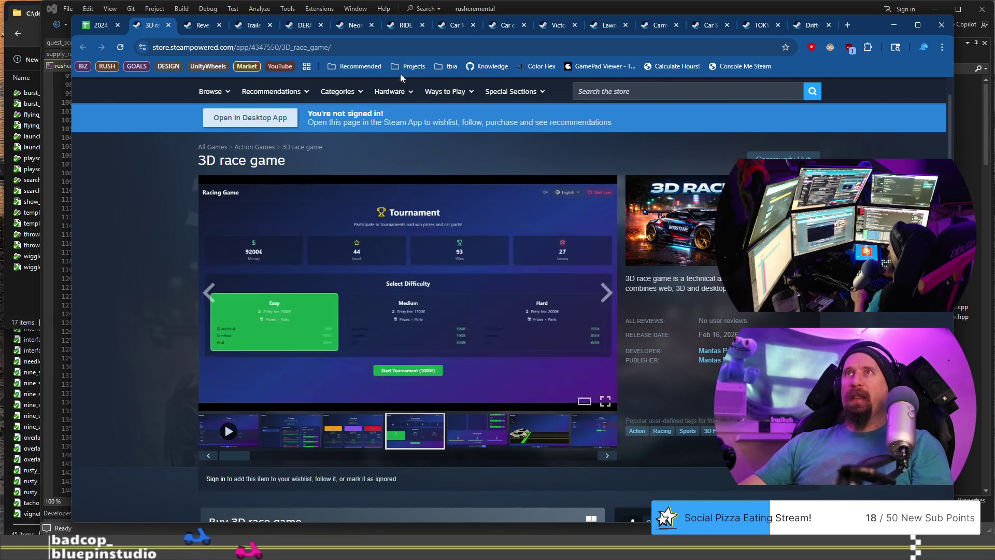
click(401, 45)
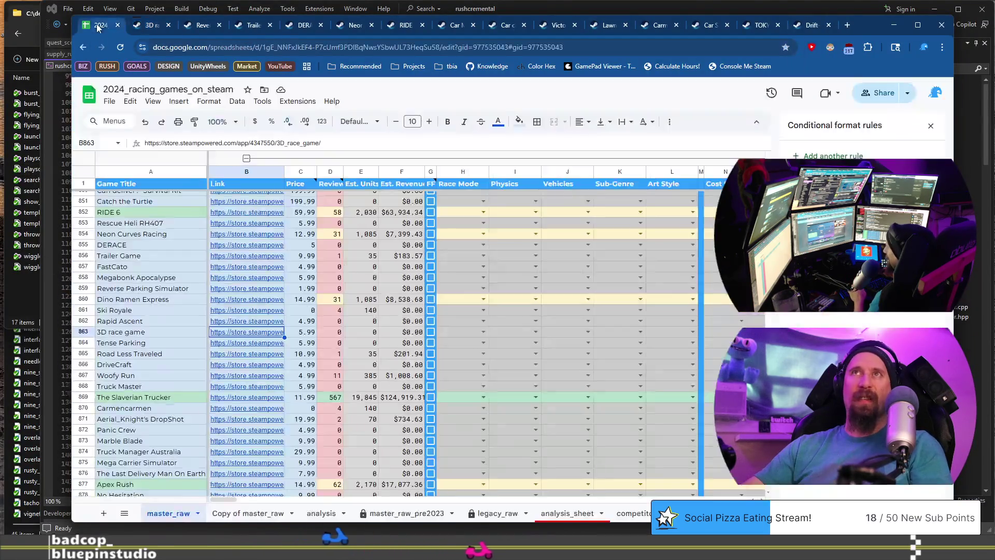
click(93, 31)
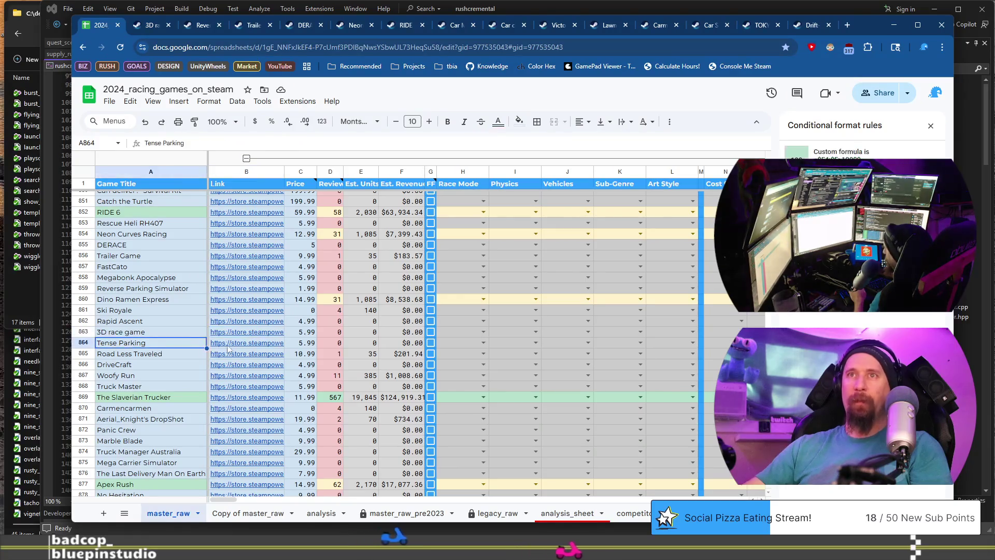
Step: Open Tense Parking's store page, then reselect the 3D race game's AI content disclosure paragraph
click(248, 343)
click(269, 362)
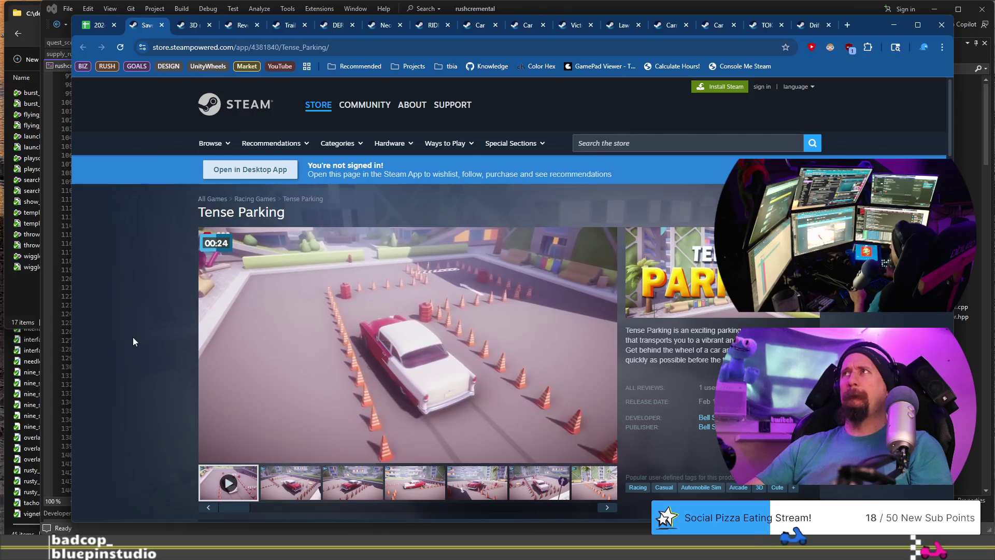
click(277, 27)
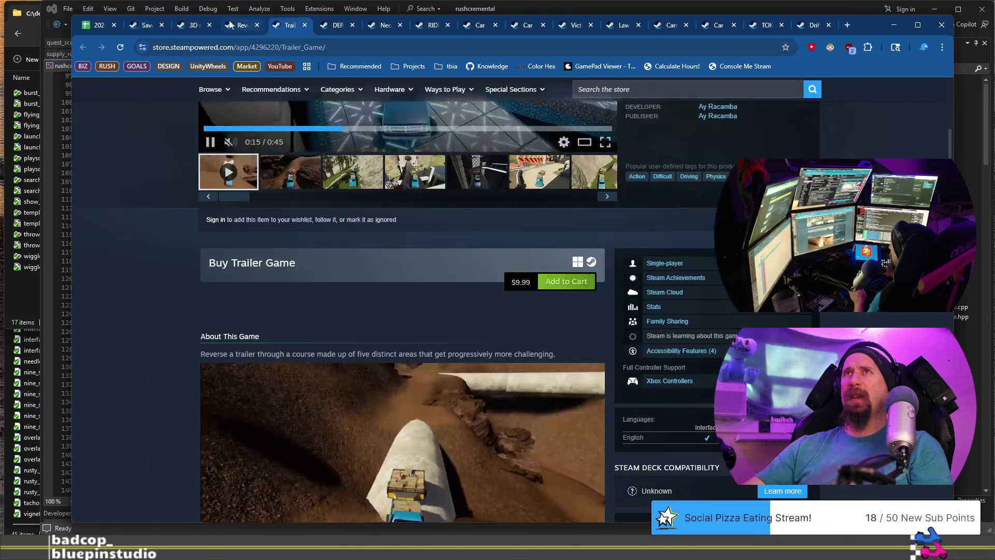
click(192, 24)
scroll(204, 385, down, 15)
scroll(191, 393, down, 3)
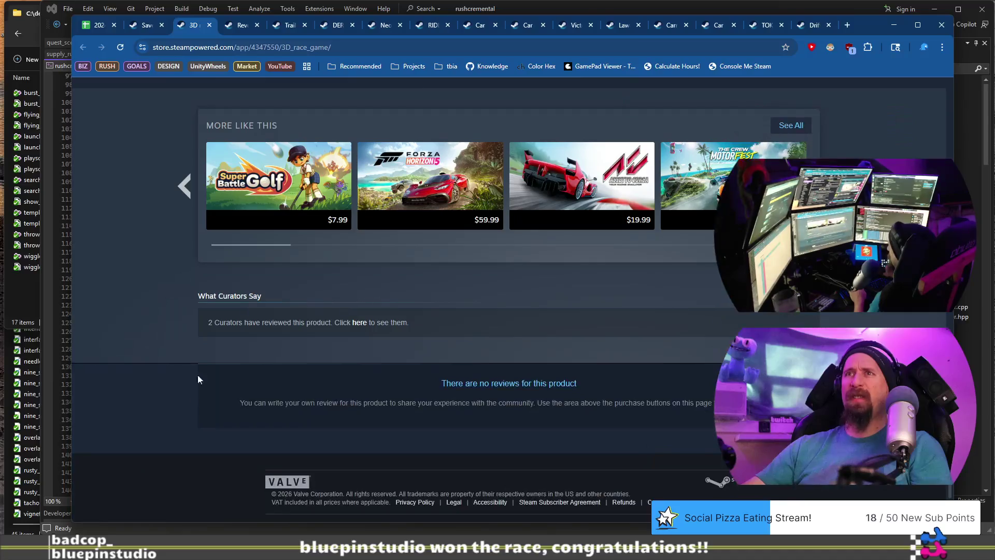
scroll(194, 384, up, 6)
drag(208, 208, 392, 250)
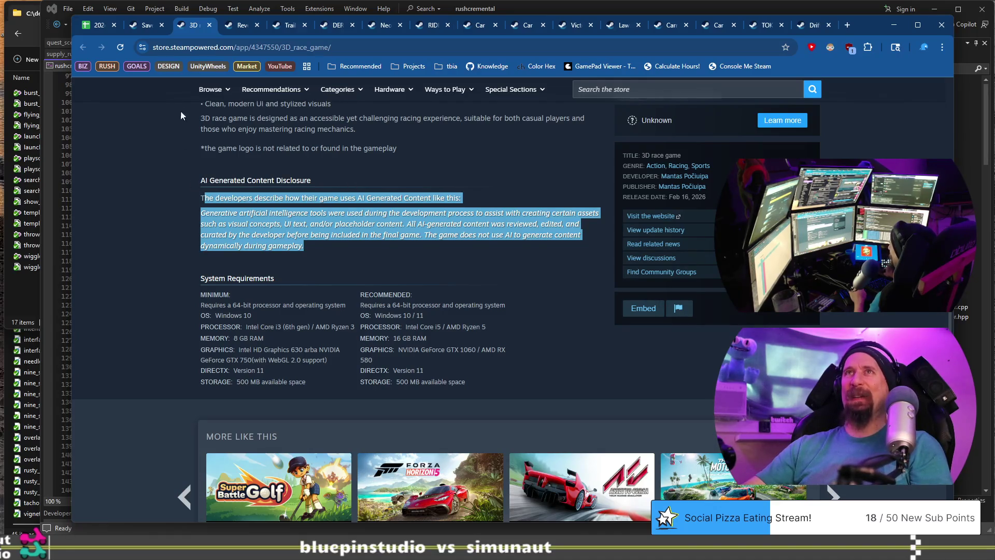
Step: Revisit the Tense Parking store page from the spreadsheet, then return to the sheet
click(98, 26)
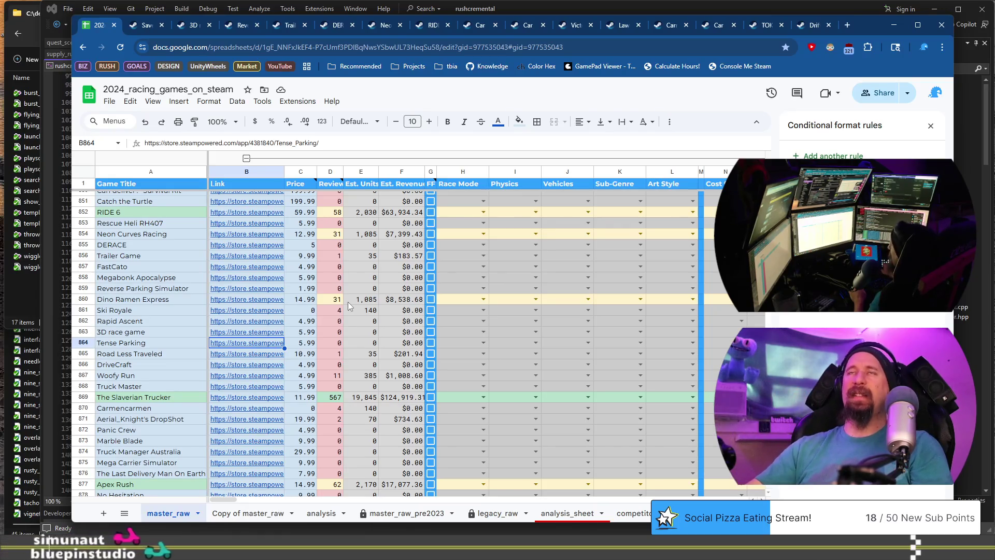
mouse_move(330, 184)
click(145, 25)
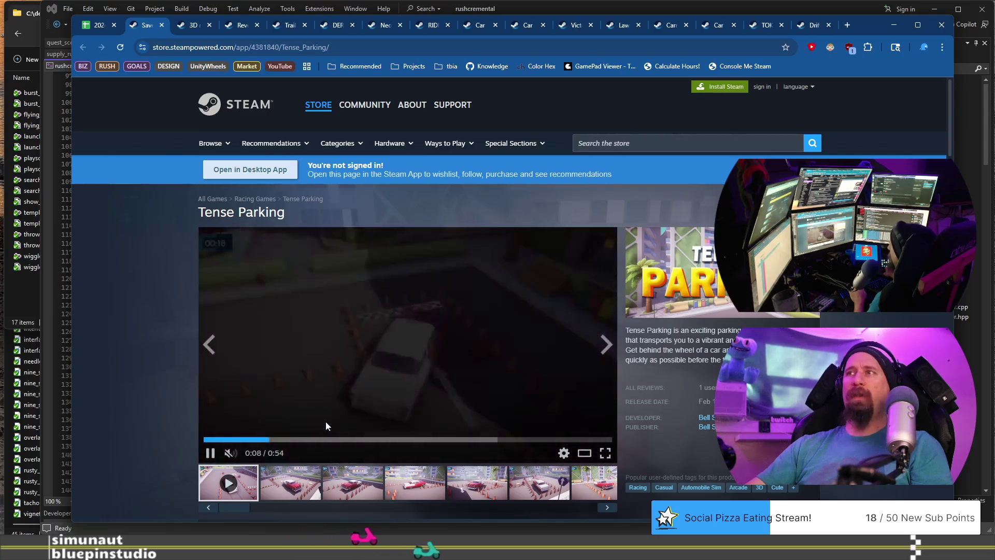
scroll(325, 421, down, 1)
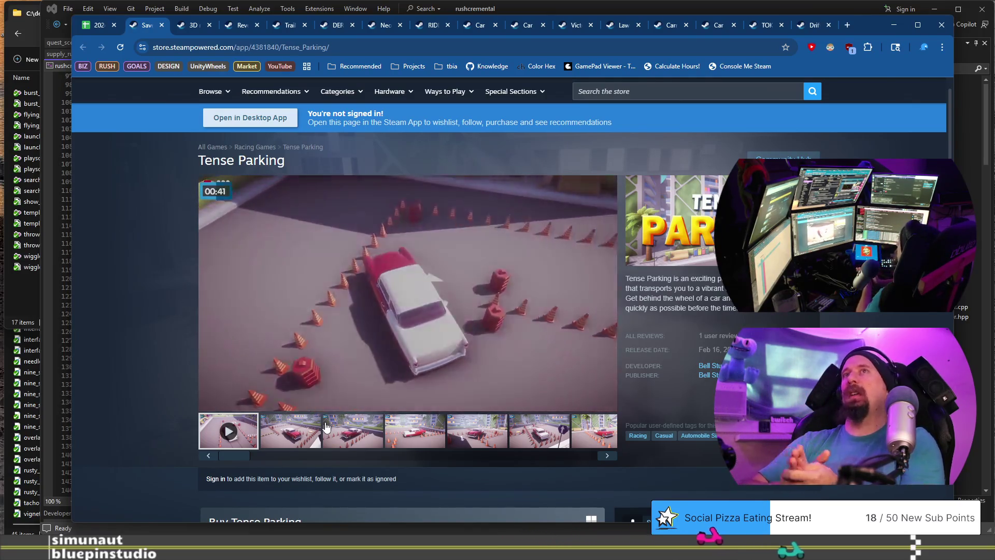
click(97, 26)
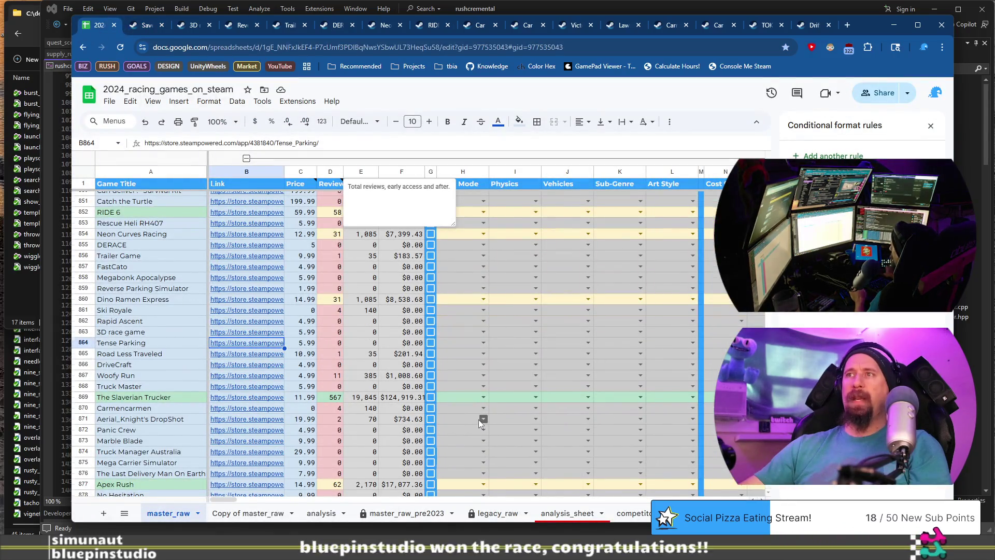
Step: Select Tense Parking's cell A864, then show Road Less Traveled's link preview in B865
scroll(477, 419, up, 10)
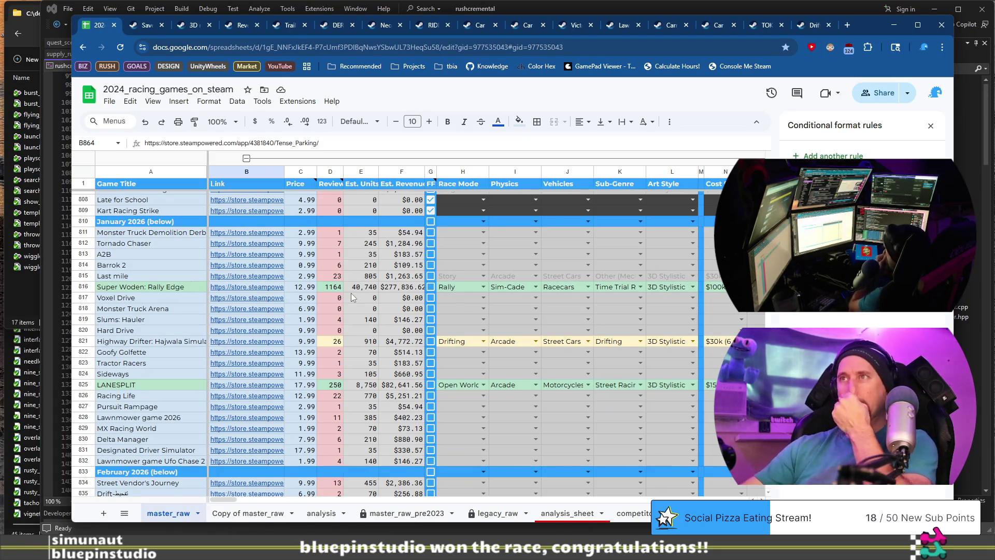
scroll(351, 296, down, 9)
scroll(331, 366, down, 2)
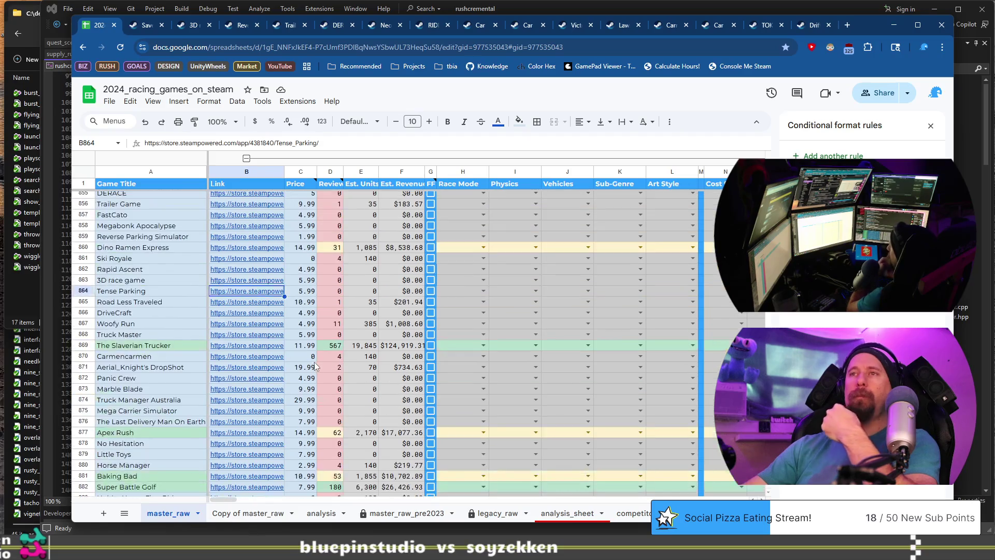
mouse_move(283, 288)
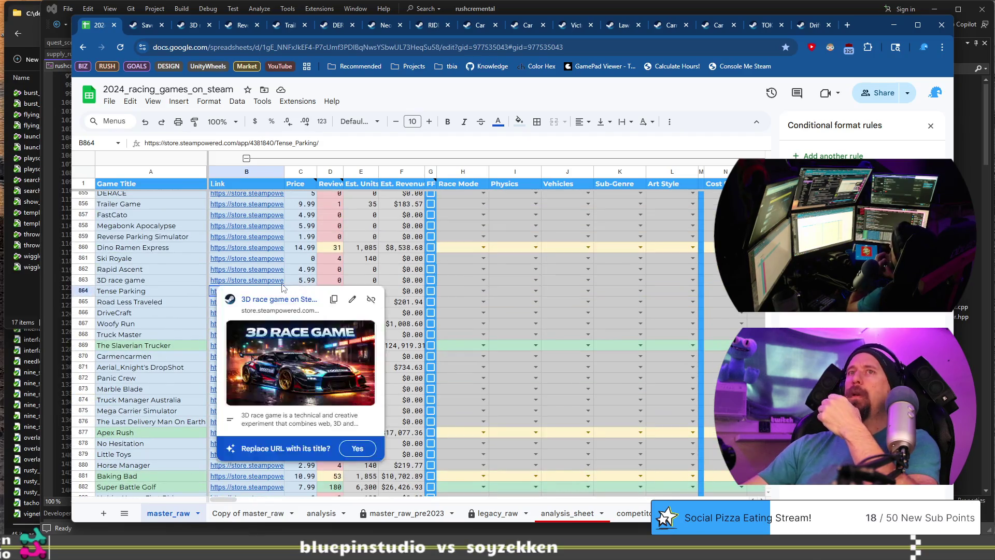
click(149, 293)
mouse_move(231, 291)
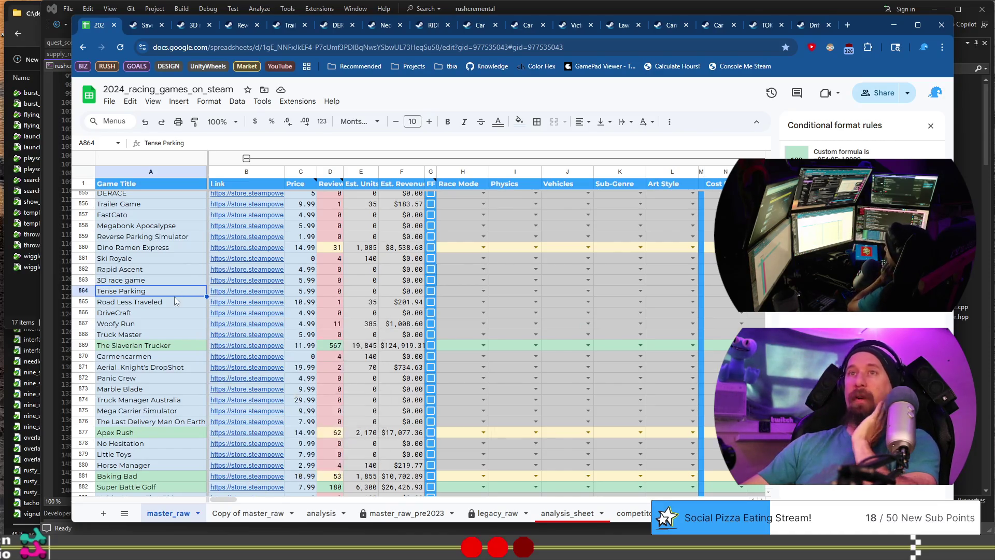
click(145, 27)
click(97, 25)
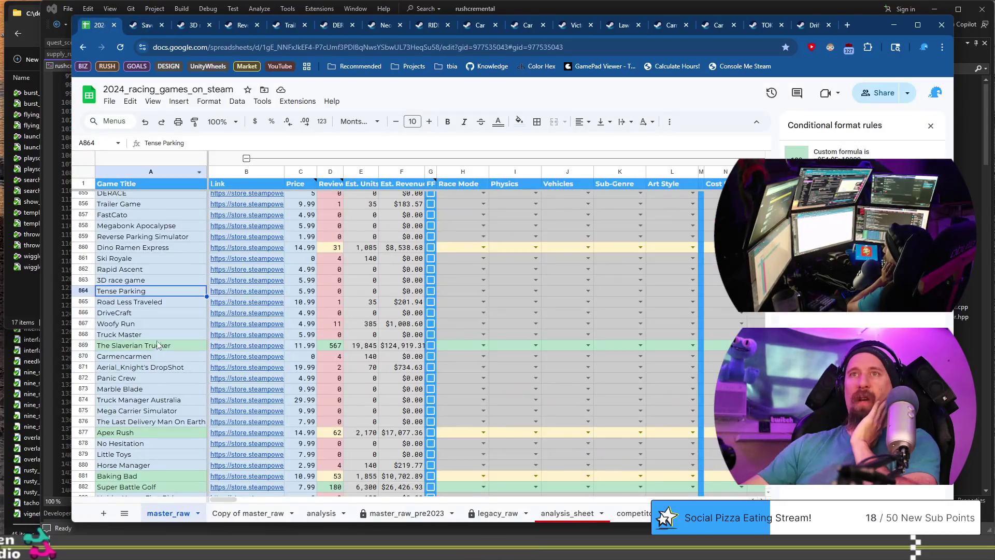
click(248, 303)
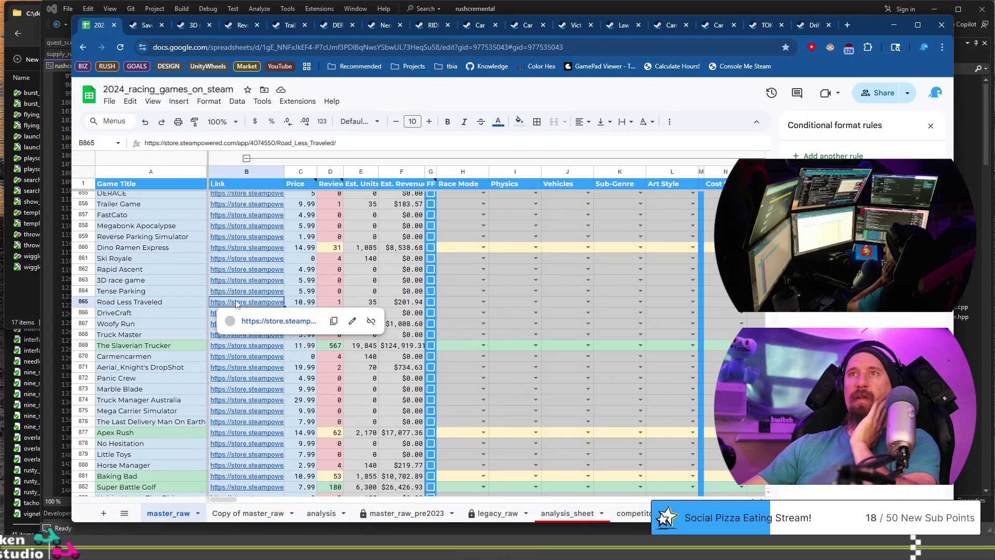
Step: Open Road Less Traveled's Steam store page and step through its screenshot gallery
click(292, 319)
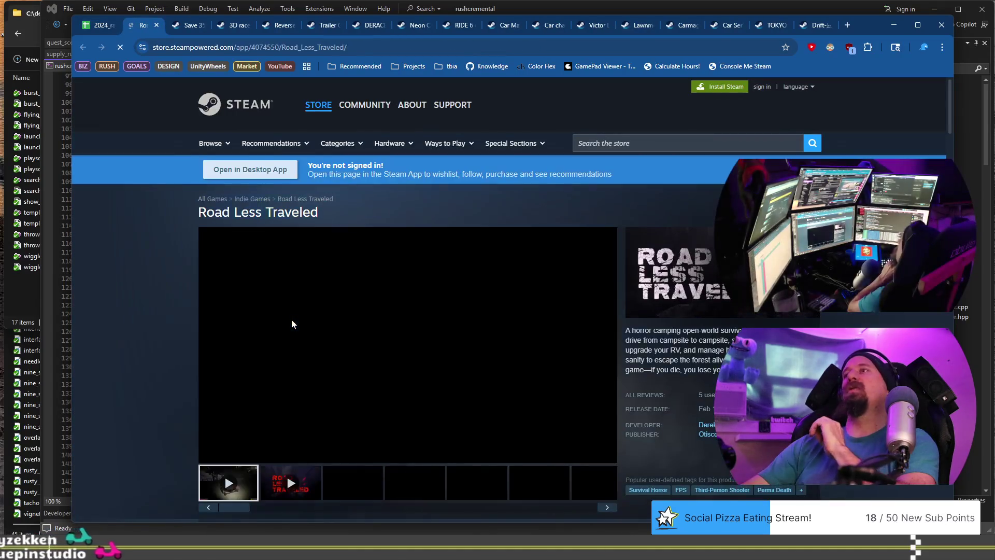
click(354, 483)
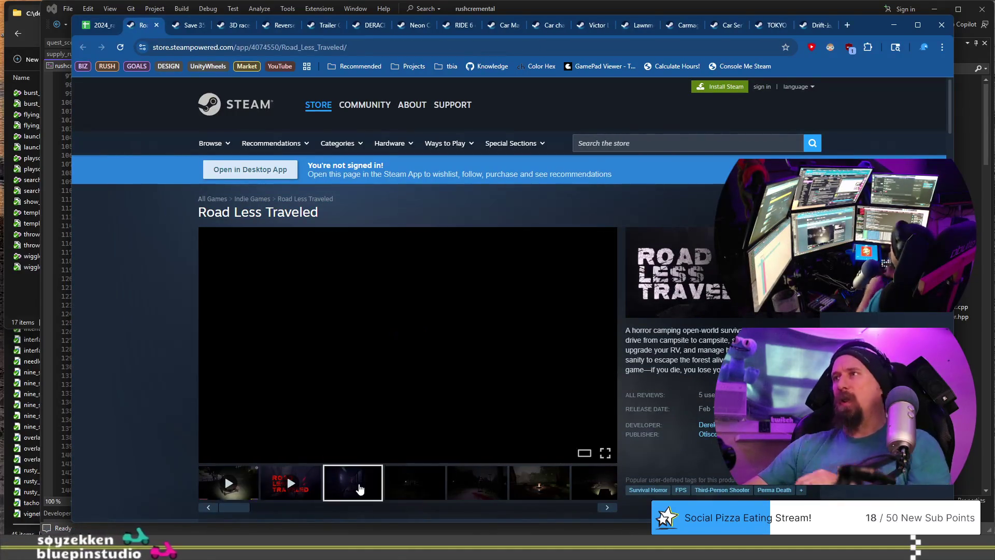
click(438, 489)
click(475, 484)
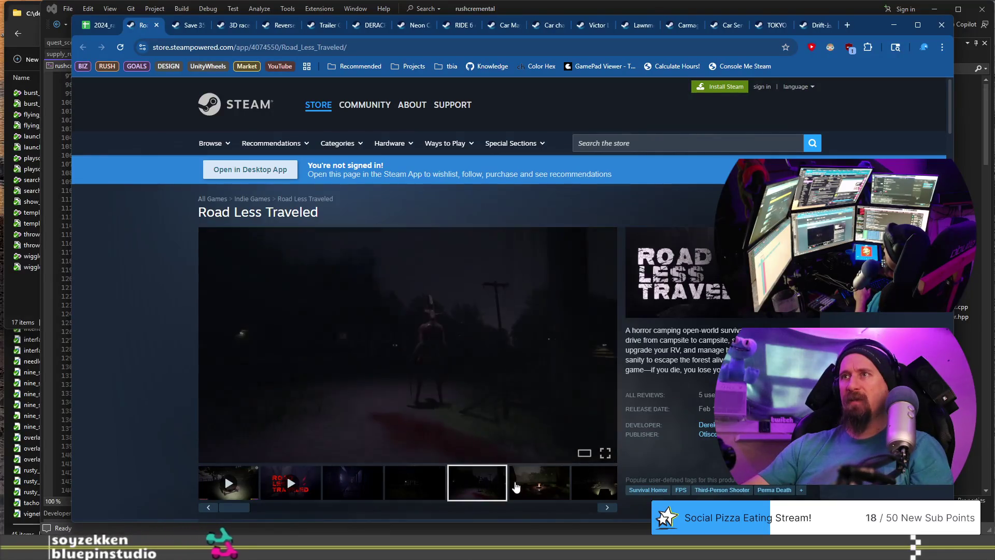
click(527, 482)
scroll(528, 469, down, 3)
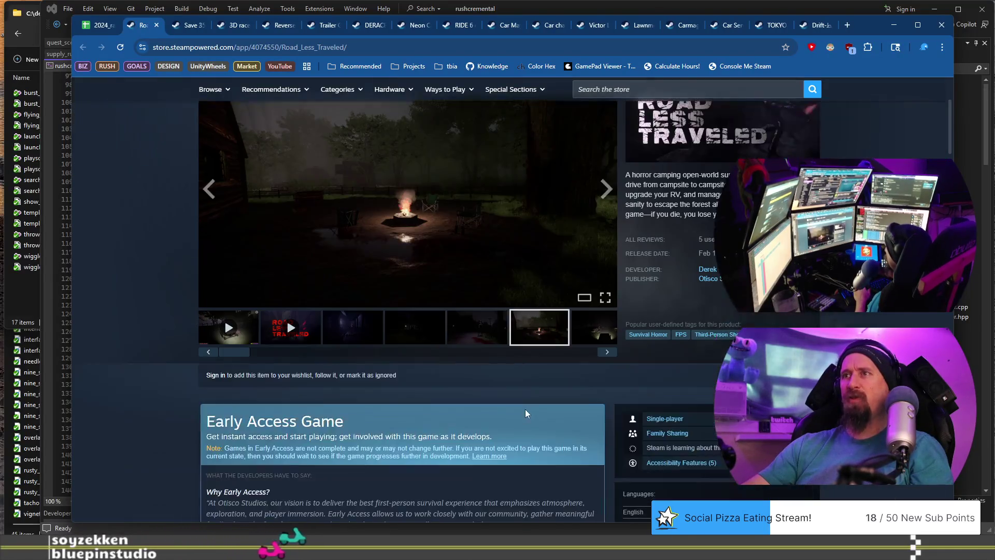
click(607, 356)
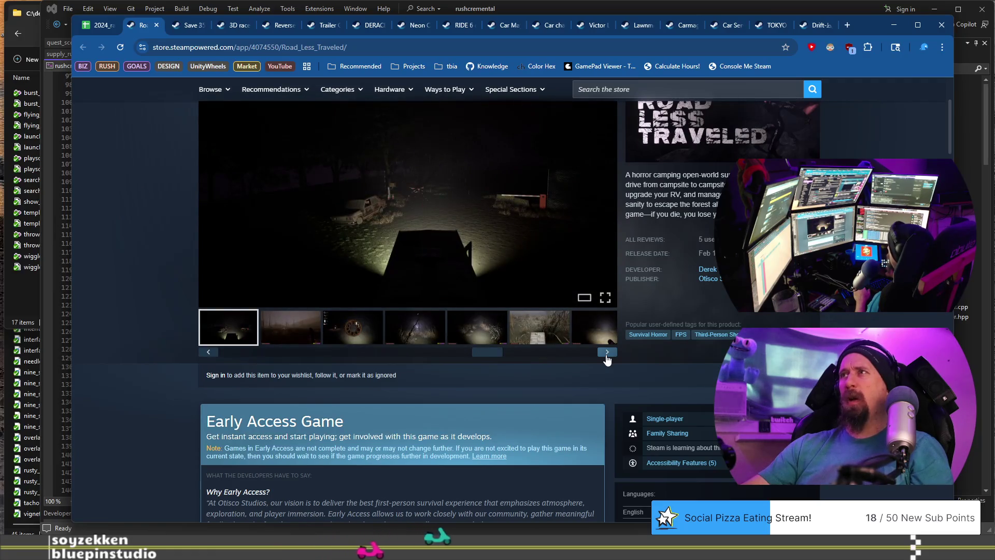
click(607, 357)
click(608, 356)
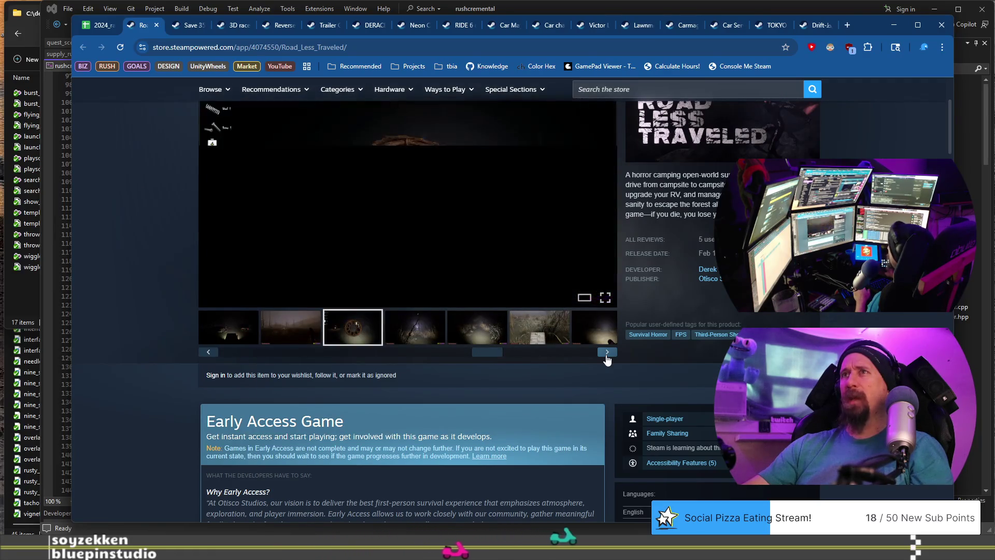
click(607, 357)
click(607, 357)
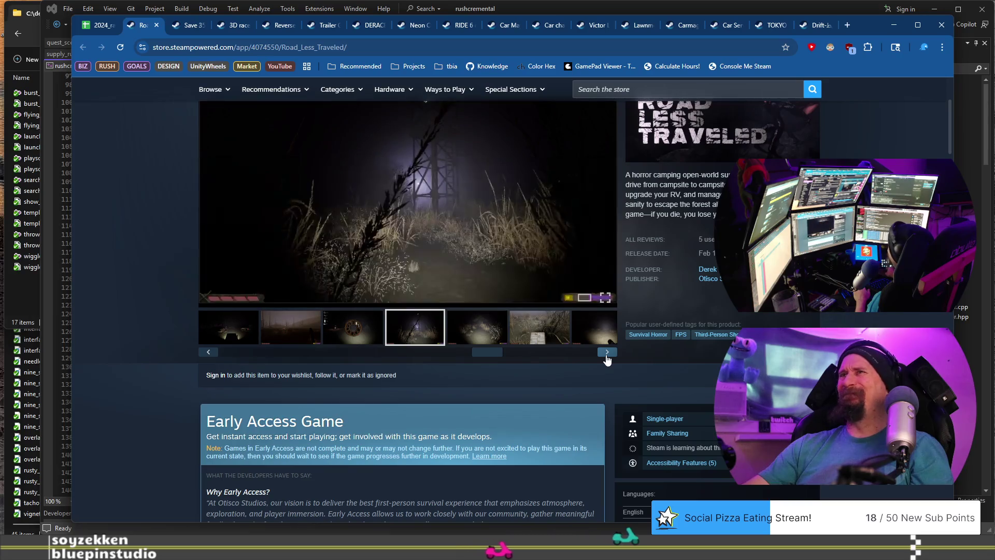
Step: Run the collector on Road Less Traveled's store URL and close its tab
click(404, 45)
key(alt+Tab)
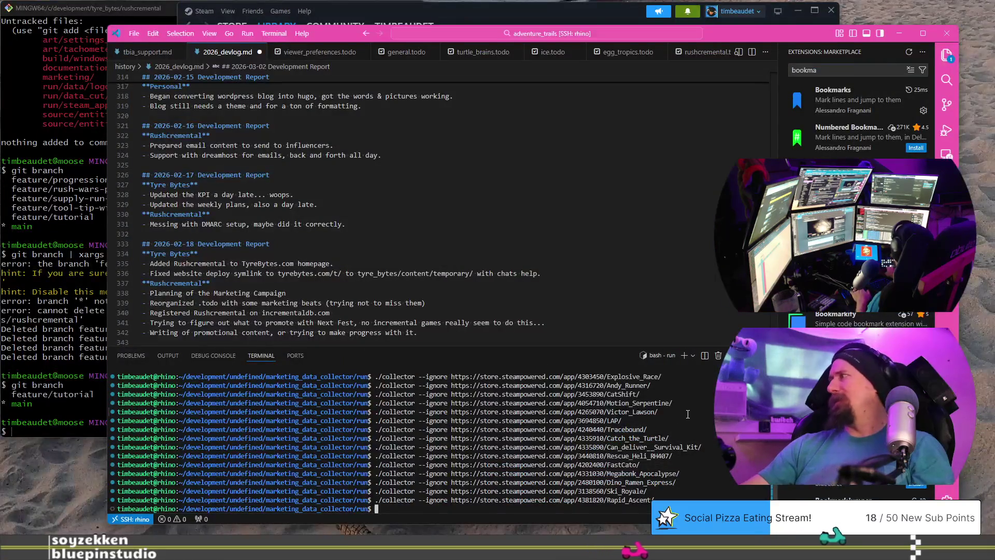
text(https://store.steampowered.com/app/4074550/Road_Less_Traveled/)
key(Return)
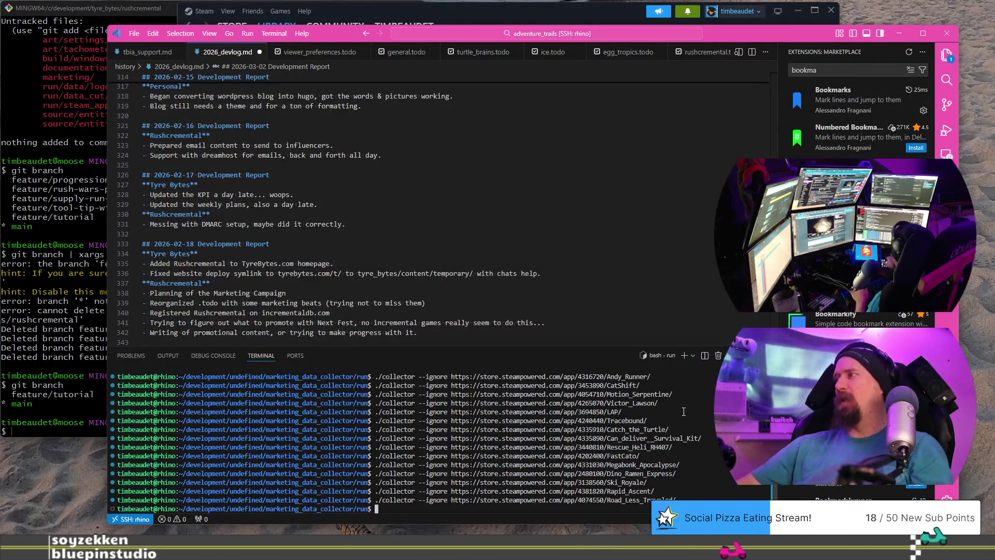
key(alt+Tab)
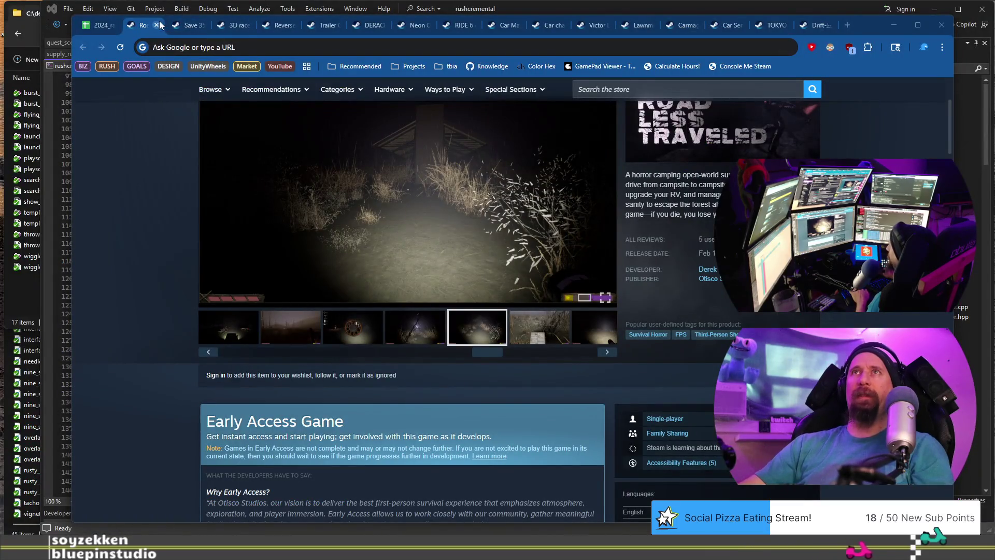
click(158, 24)
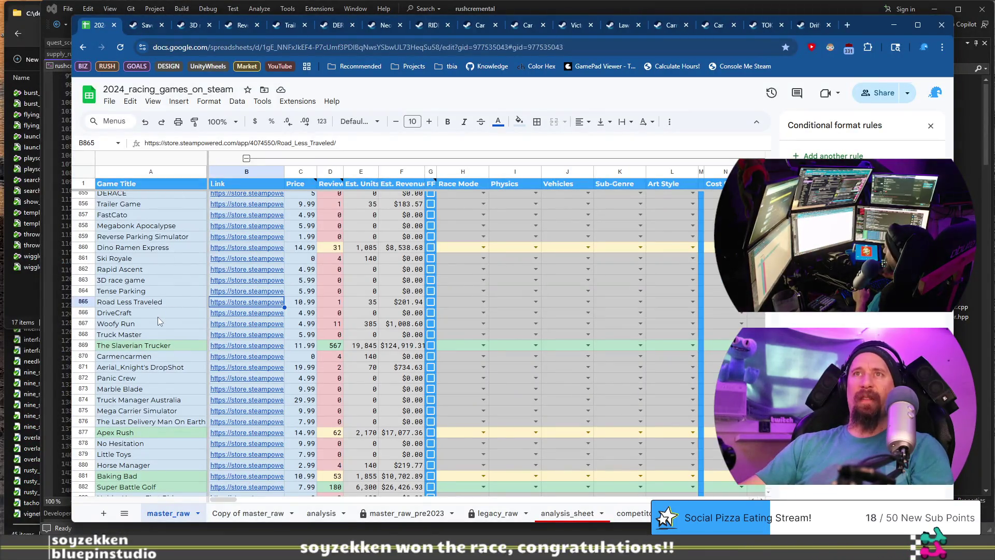
Step: Open DriveCraft's Steam store page from B866 and return to the spreadsheet
click(248, 313)
click(269, 331)
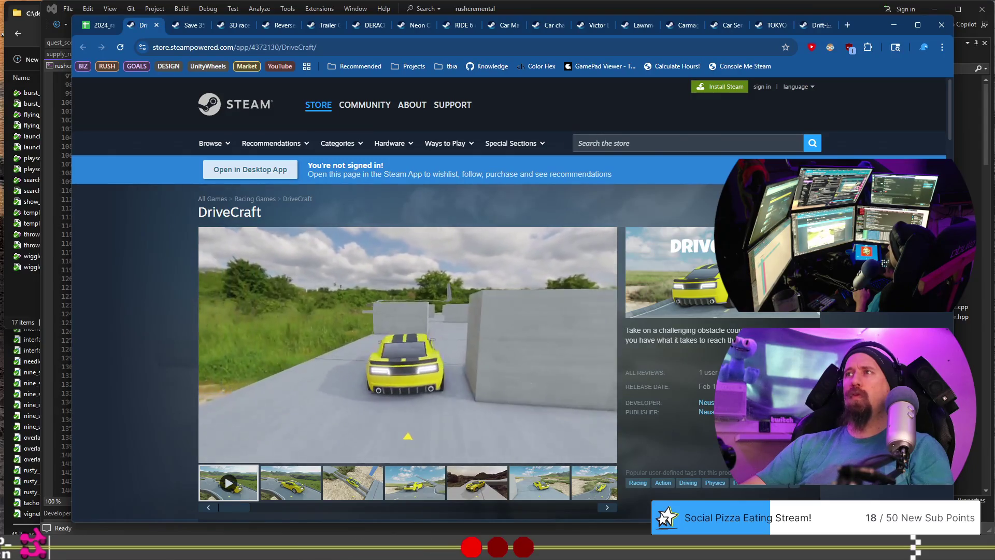
click(95, 27)
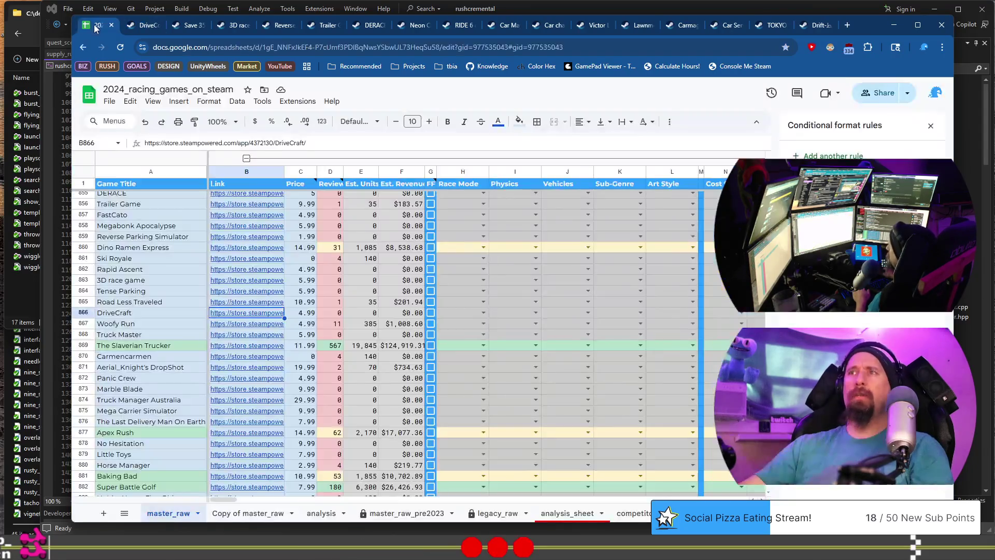
Step: Open Woofy Run's Steam store page from B867's link preview
click(244, 324)
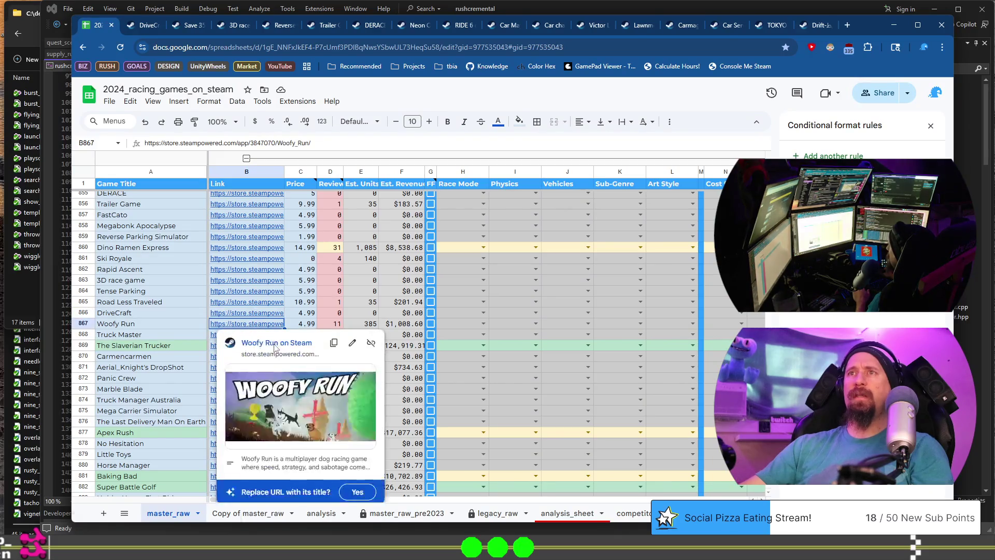
click(261, 341)
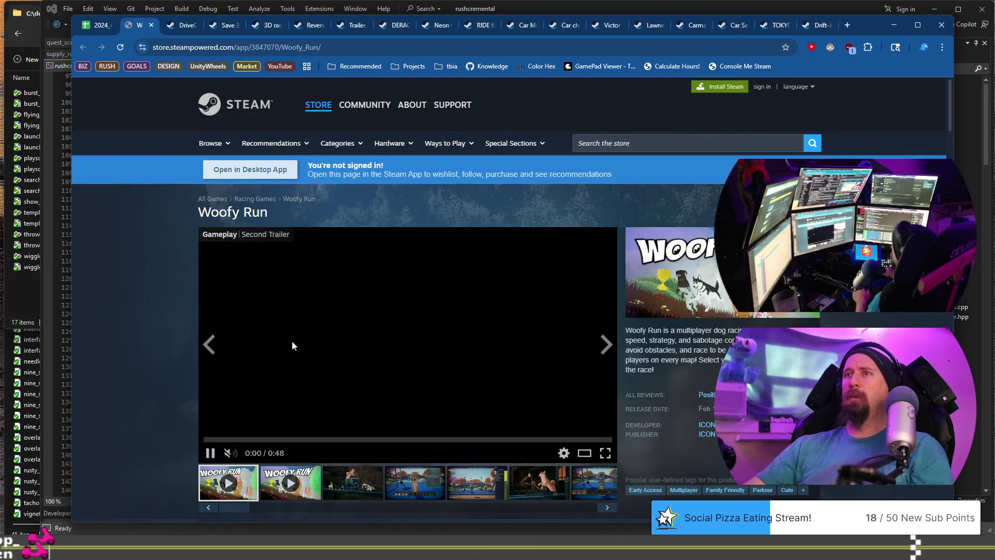
scroll(228, 328, down, 1)
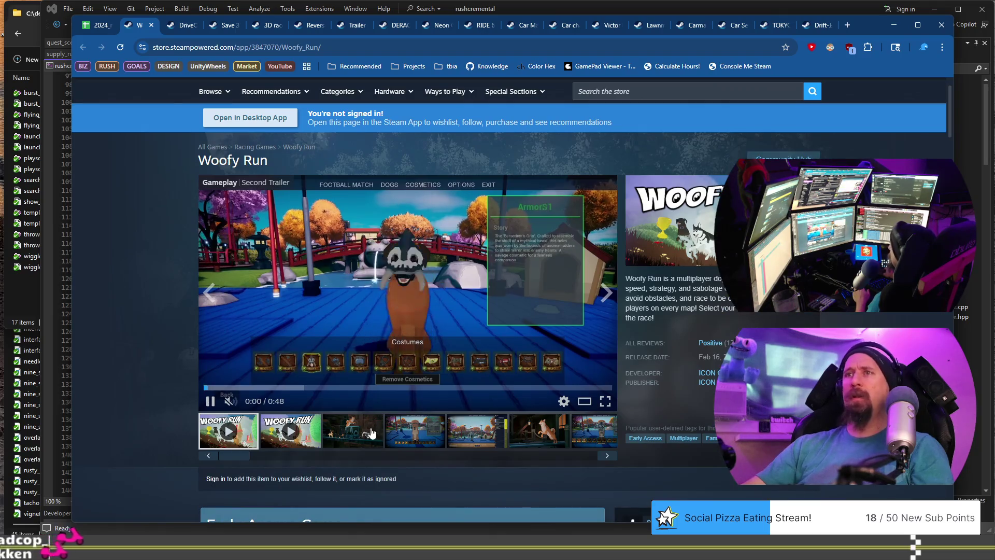
Step: Browse Woofy Run's screenshots, copy its store URL, and check the $4.99 price and $8.78 bundle
click(363, 431)
click(433, 431)
click(467, 430)
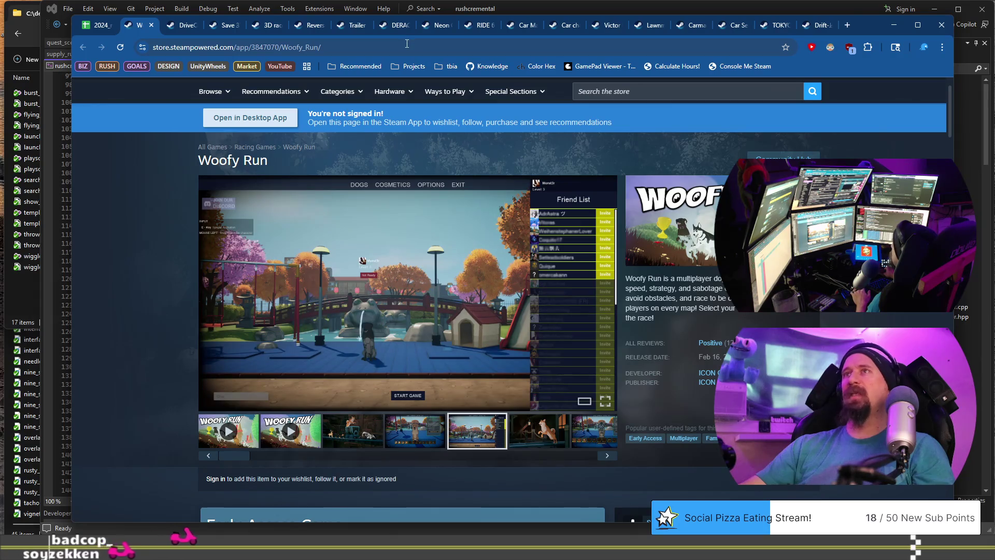
click(407, 43)
key(BackSpace)
scroll(519, 310, down, 4)
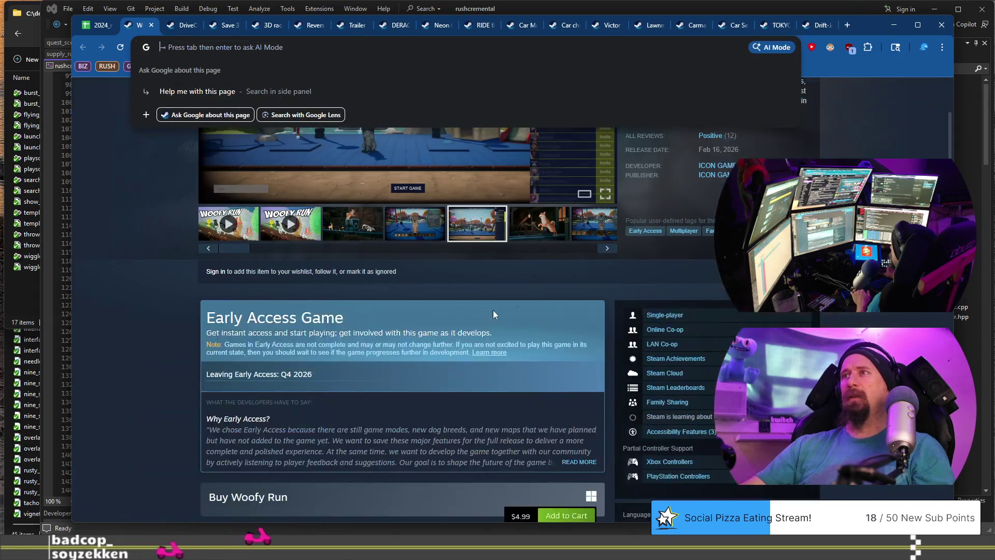
click(110, 293)
scroll(129, 305, down, 15)
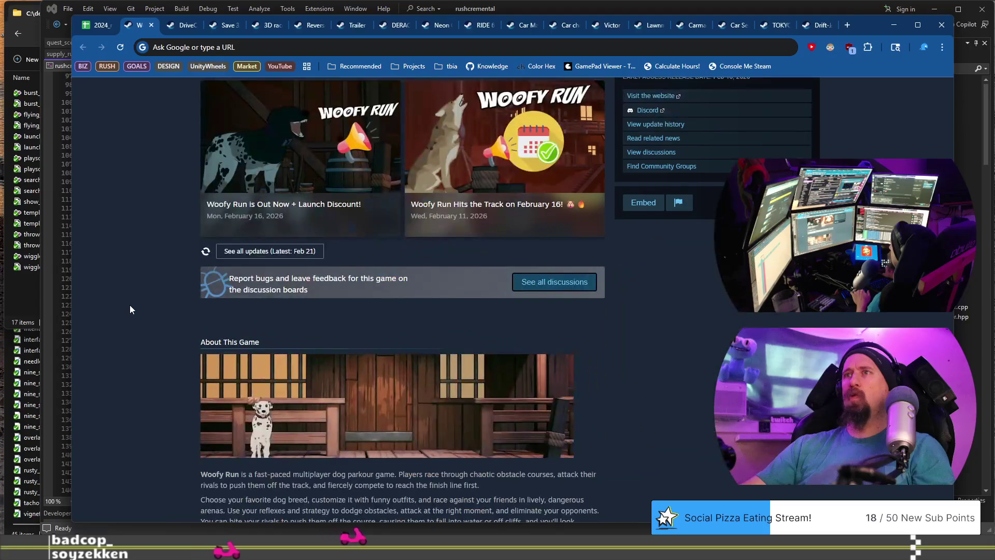
scroll(129, 304, up, 10)
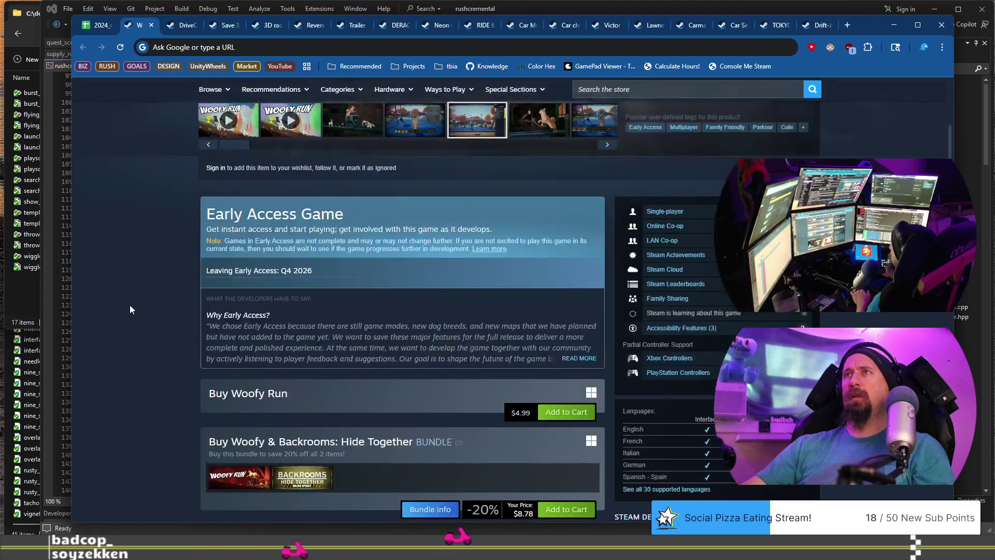
scroll(129, 305, up, 7)
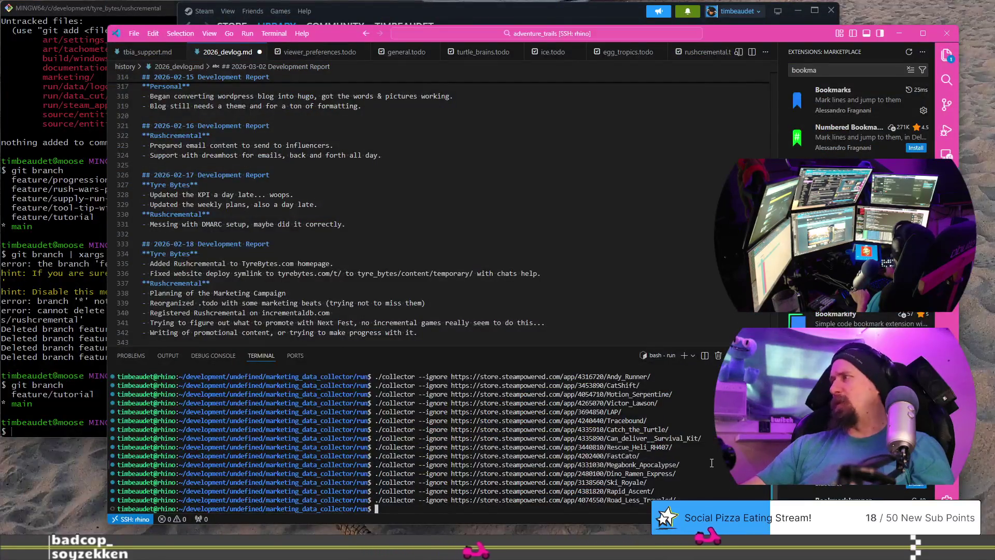
Step: Rerun the previous collector command with Woofy Run's store URL swapped in
key(Up)
key(ctrl+w)
text(https://store.steampowered.com/app/3847070/Woofy_Run/)
key(Return)
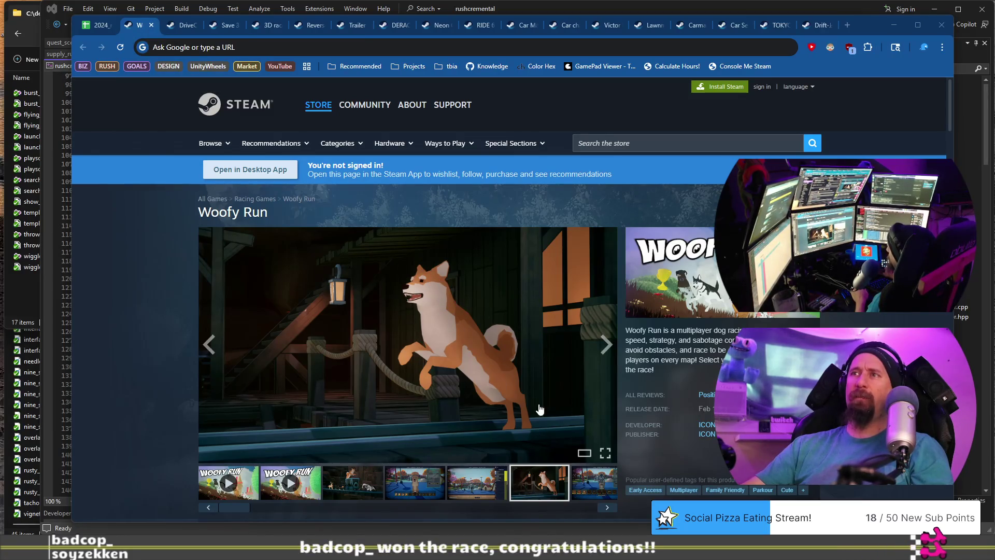
Step: Close the Woofy Run Steam tab and open Truck Master's store link from cell B868
click(153, 25)
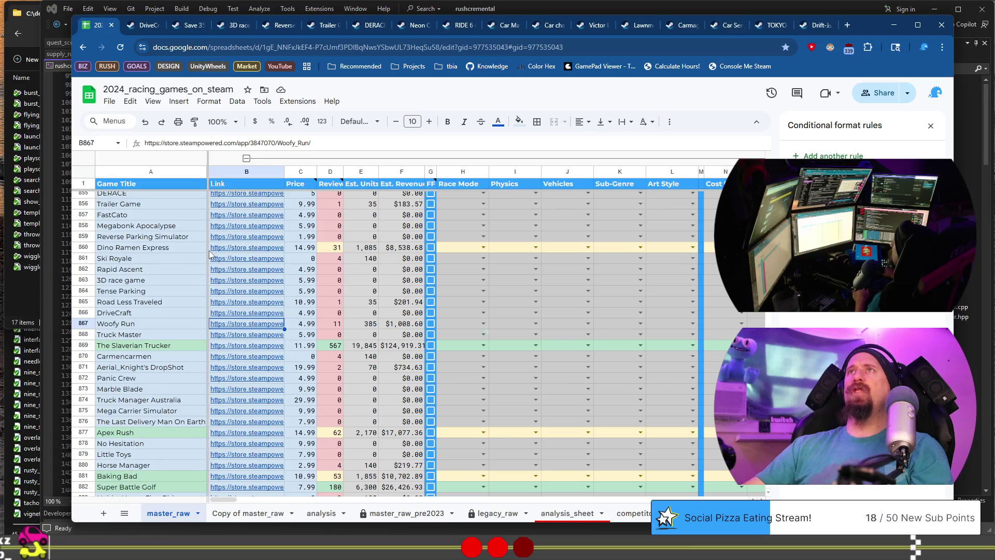
click(163, 335)
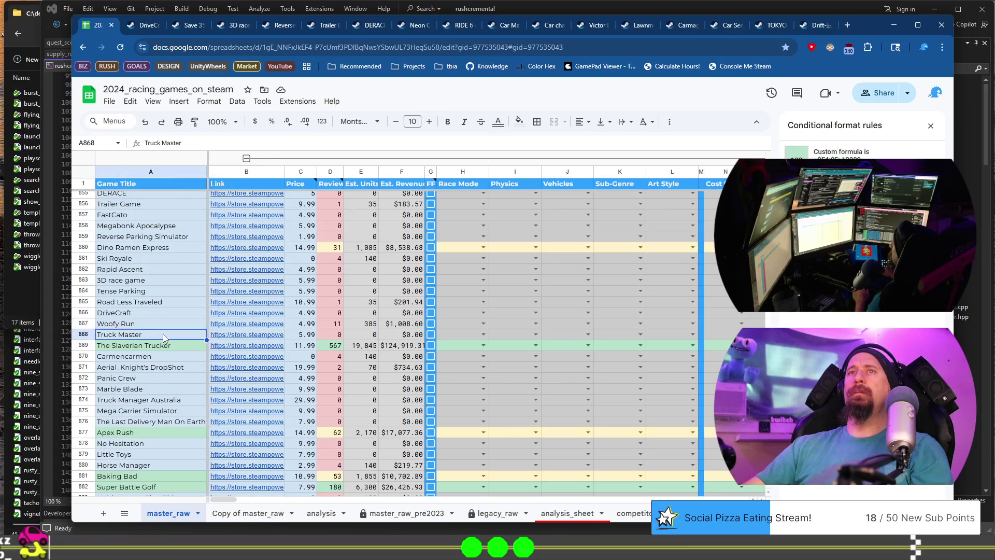
mouse_move(243, 338)
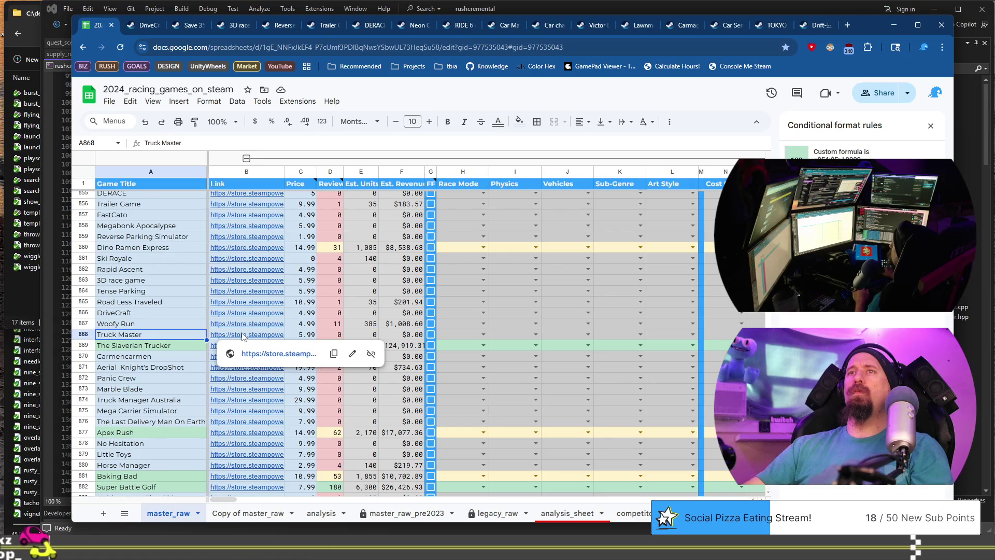
click(243, 336)
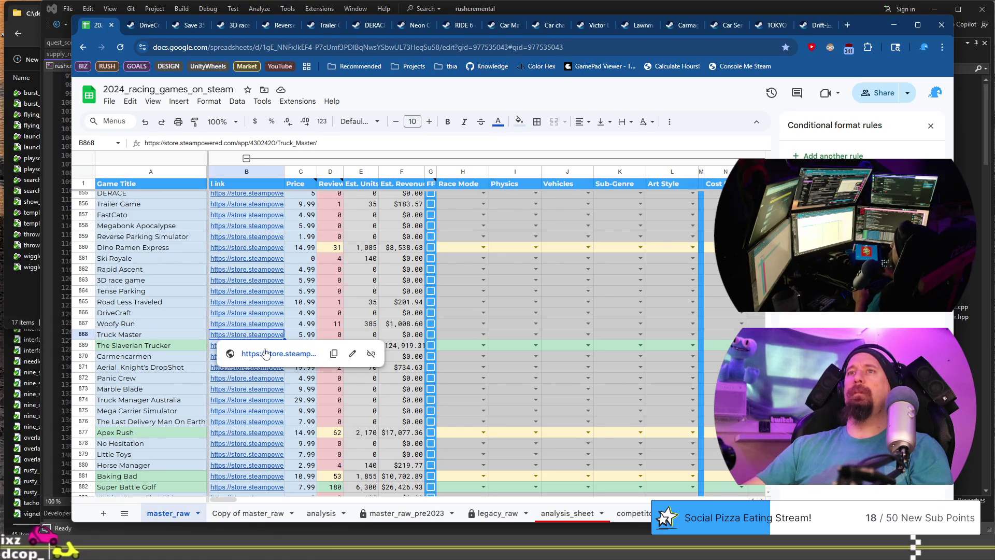
click(265, 353)
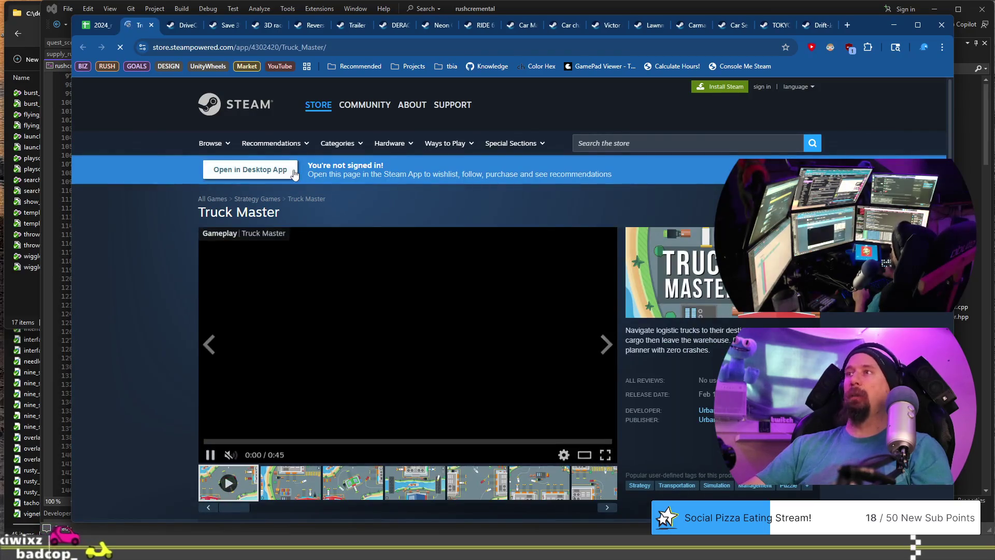
Step: Browse Truck Master's screenshots on its Steam page, then close the tab
scroll(499, 324, down, 2)
click(404, 383)
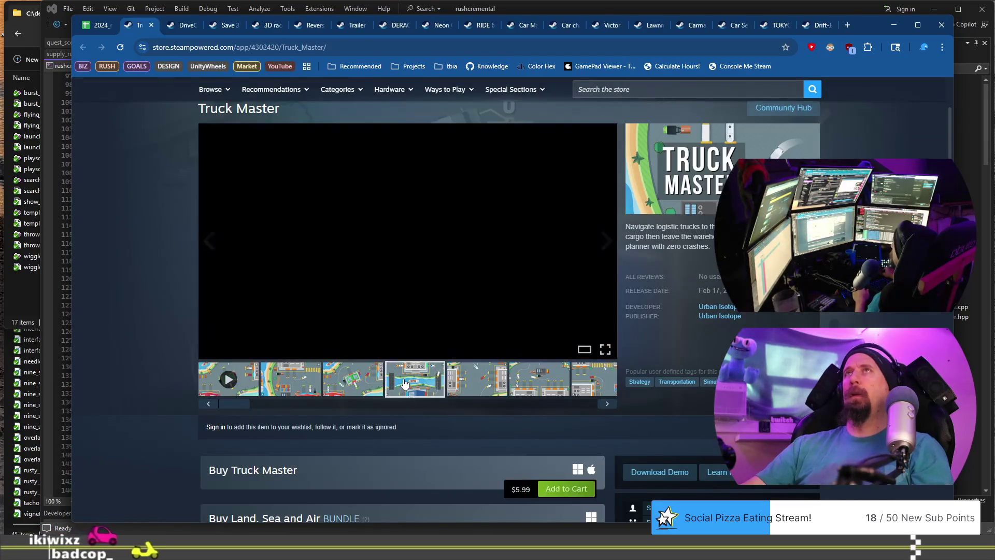
click(485, 385)
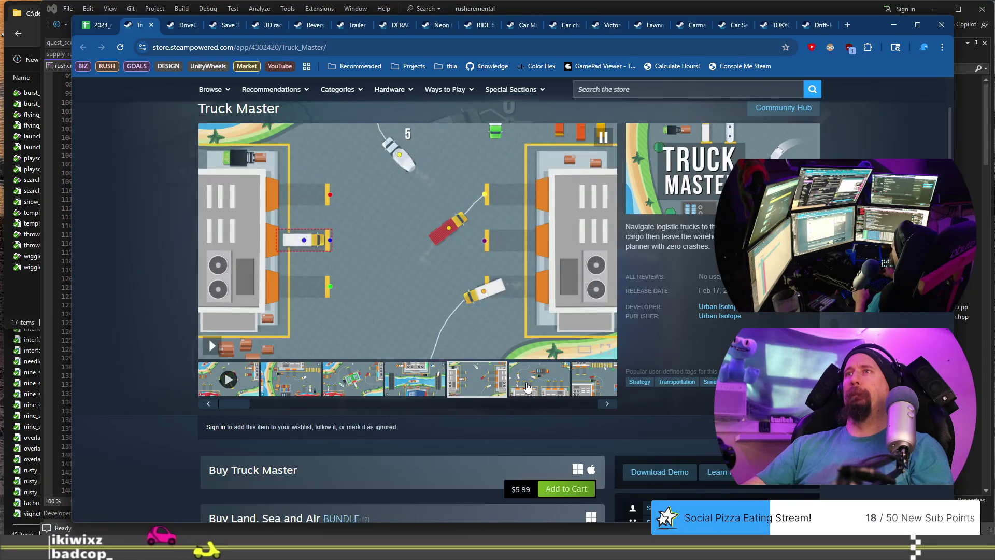
click(528, 387)
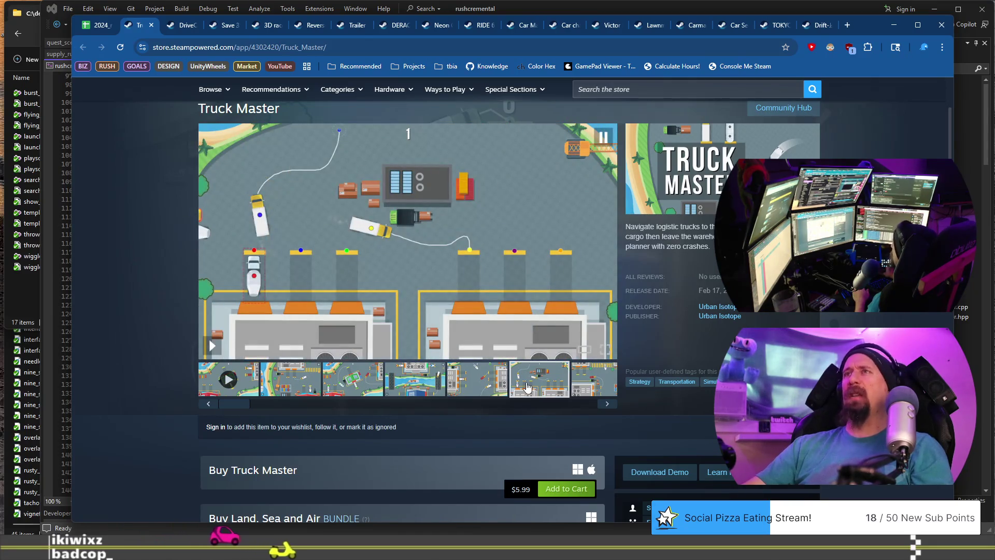
scroll(515, 363, down, 3)
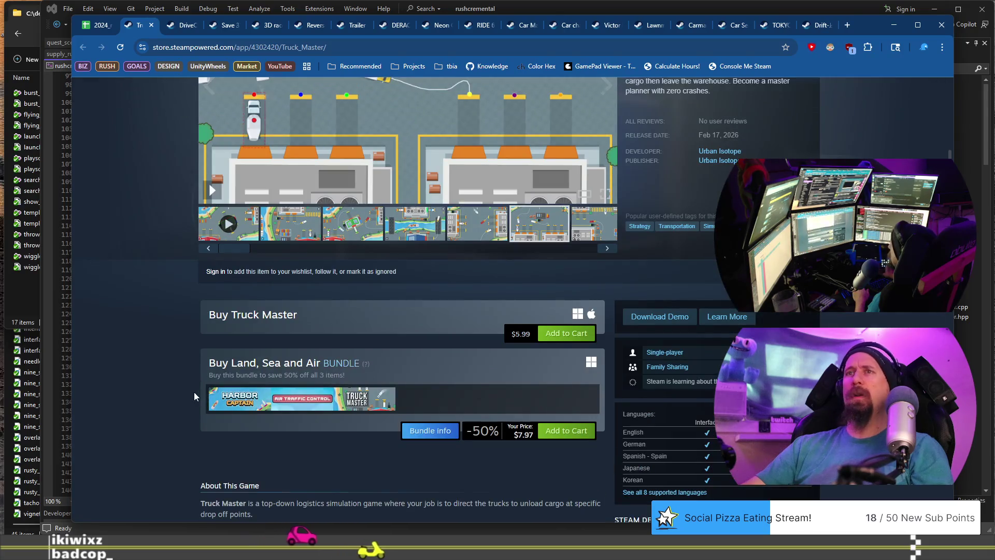
scroll(195, 394, up, 4)
click(608, 299)
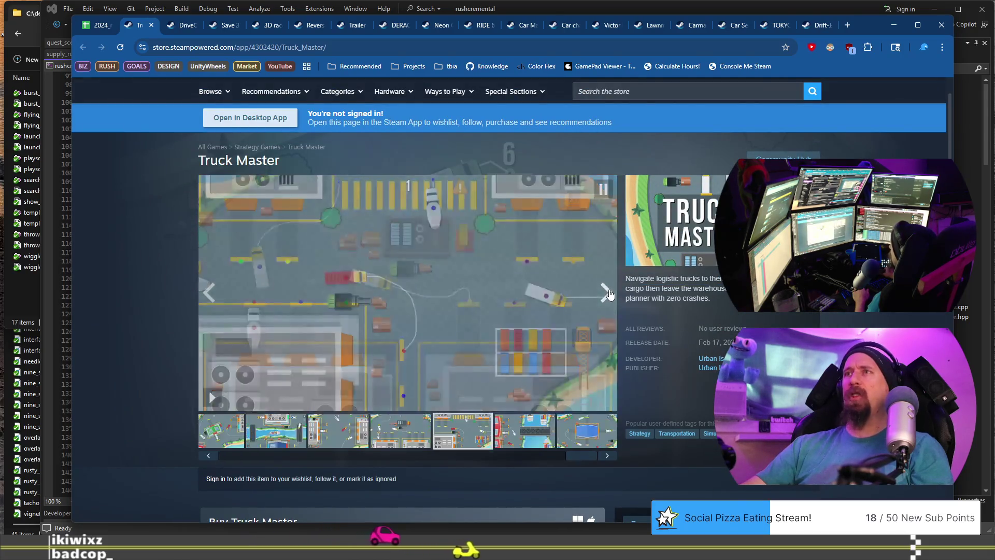
click(609, 296)
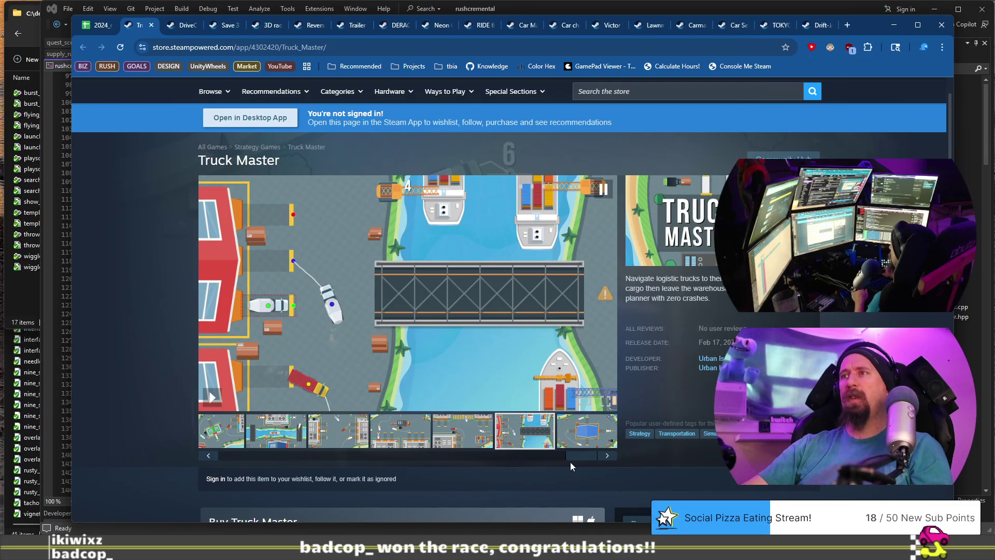
drag(580, 457, 197, 458)
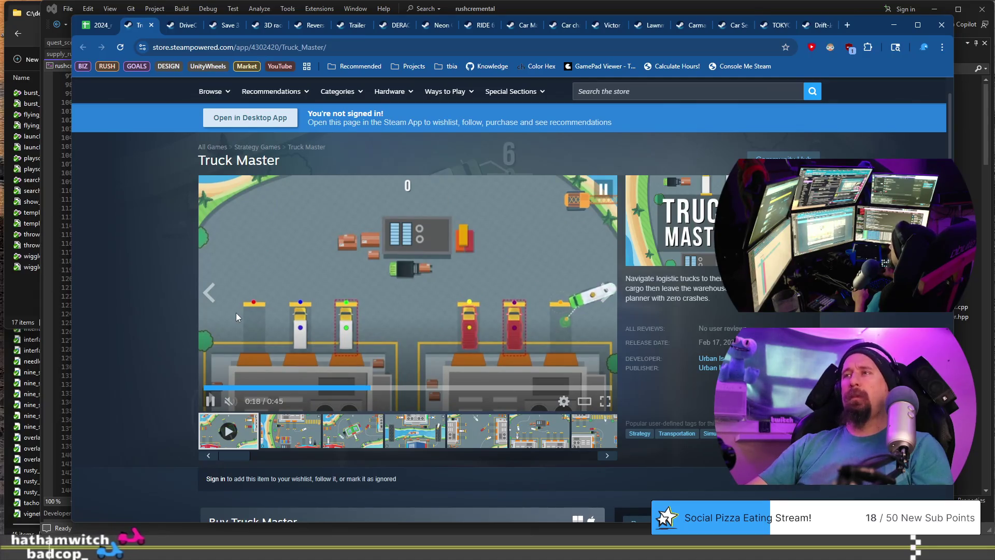
click(151, 25)
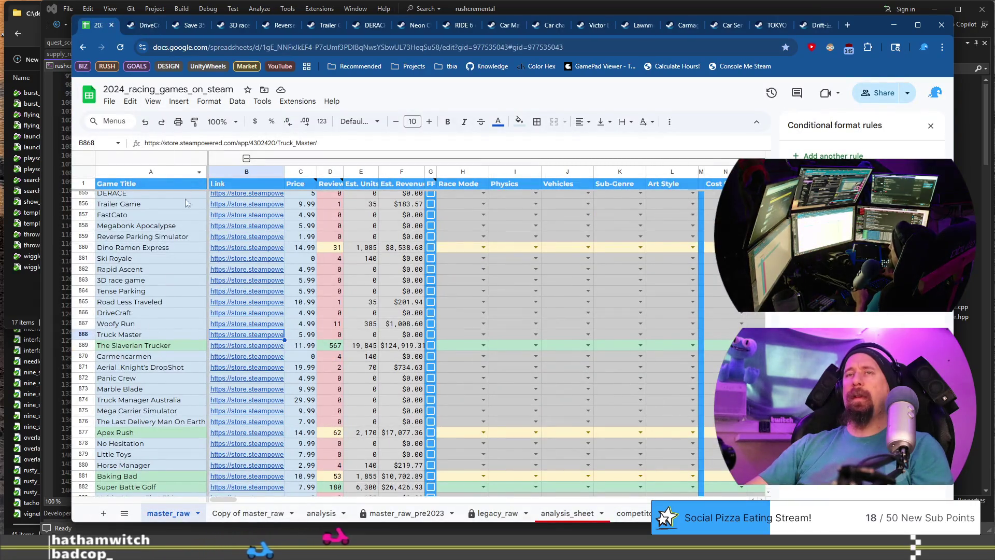
Step: Copy Truck Master's store URL and run it through ./collector --ignore
mouse_move(215, 336)
click(244, 352)
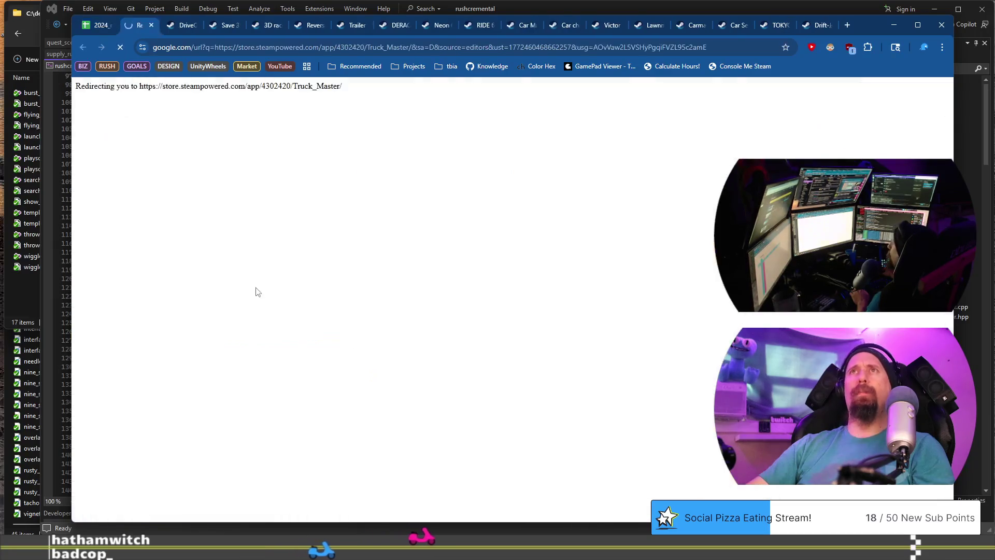
click(248, 46)
key(BackSpace)
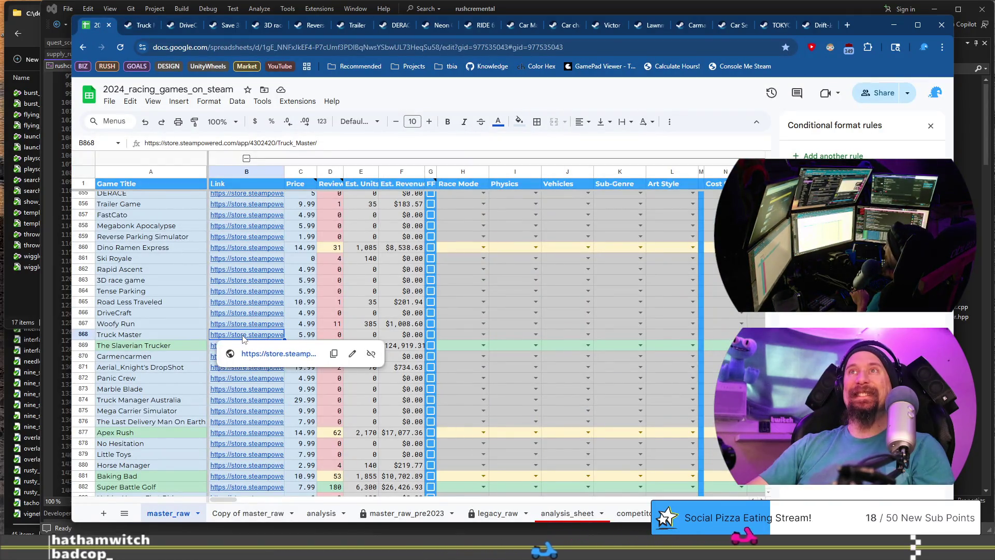
key(alt+Tab)
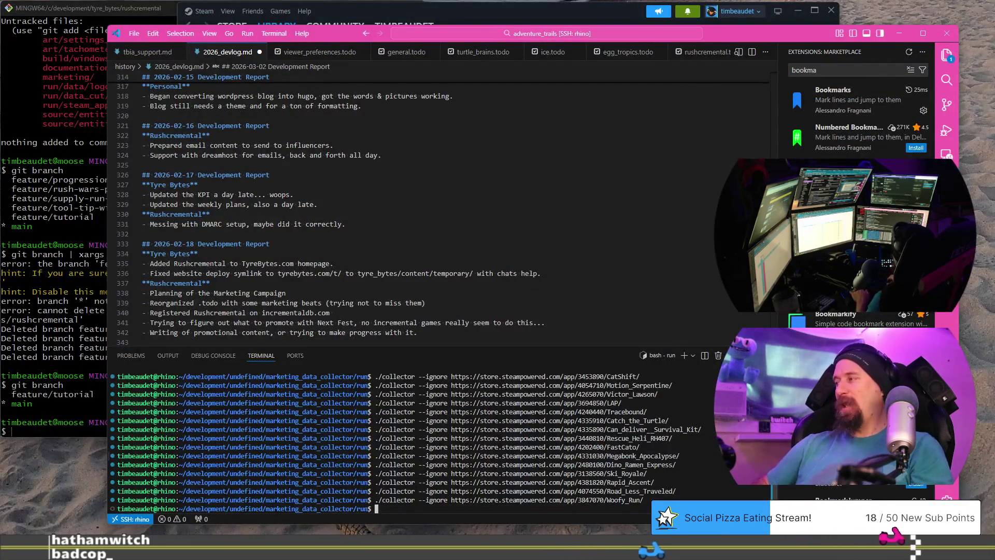
text(https://store.steampowered.com/app/4302420/Truck_Master/)
key(Return)
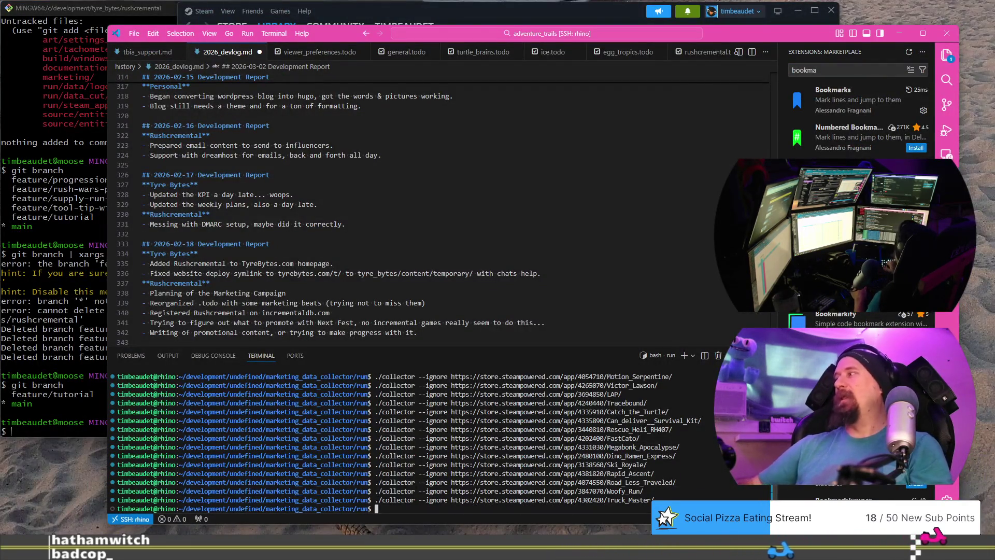
Step: Open The Slaverian Trucker's Steam page from its B869 store link
key(alt+Tab)
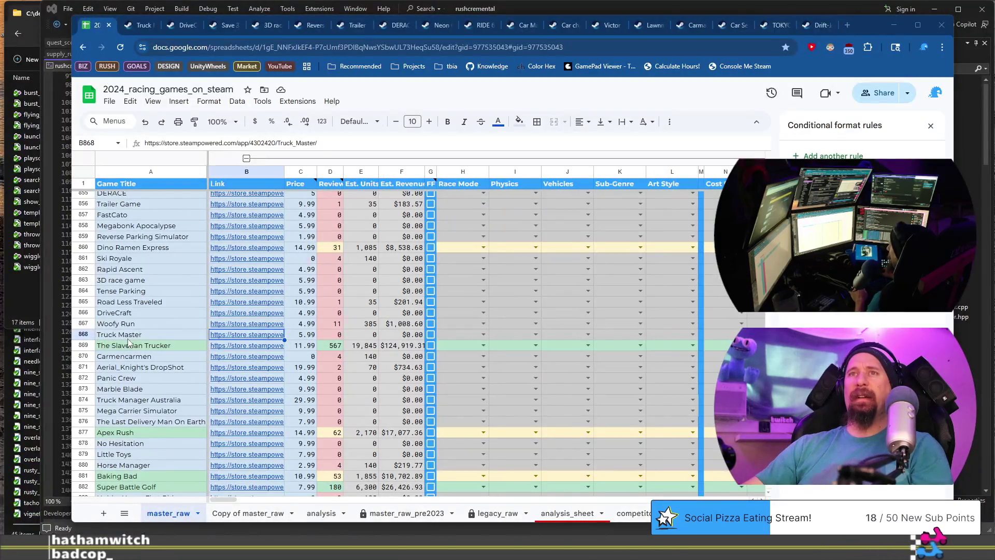
click(132, 347)
click(234, 346)
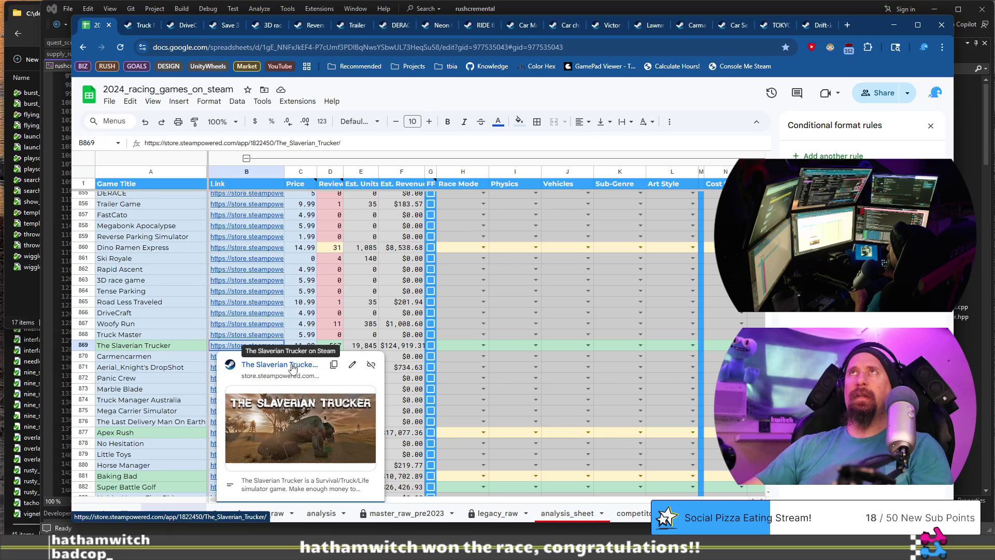
click(293, 367)
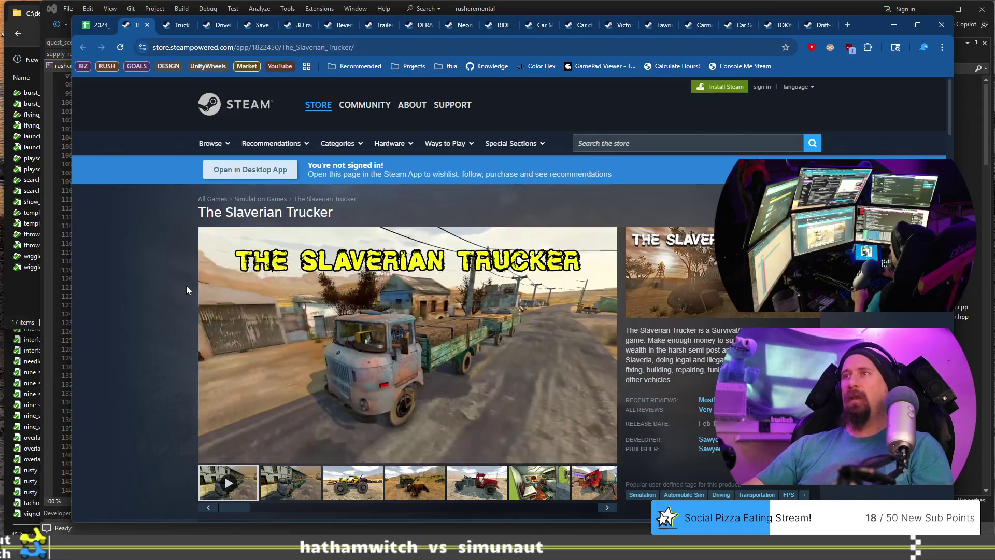
scroll(187, 291, down, 3)
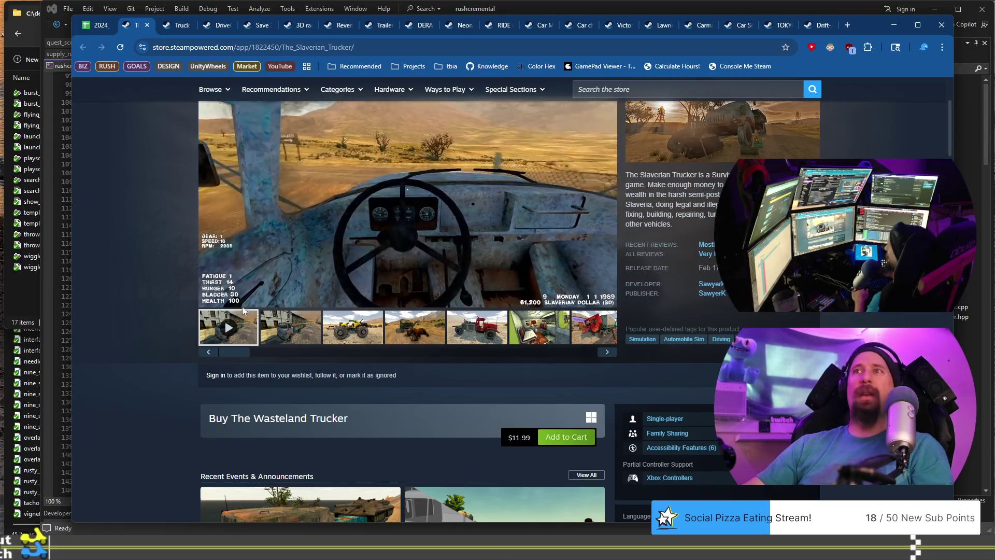
click(377, 330)
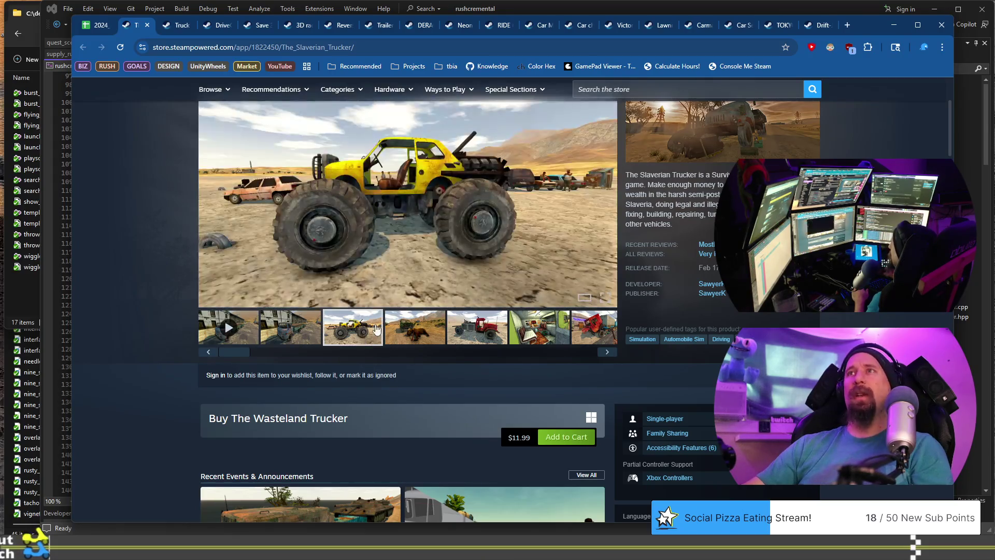
click(407, 331)
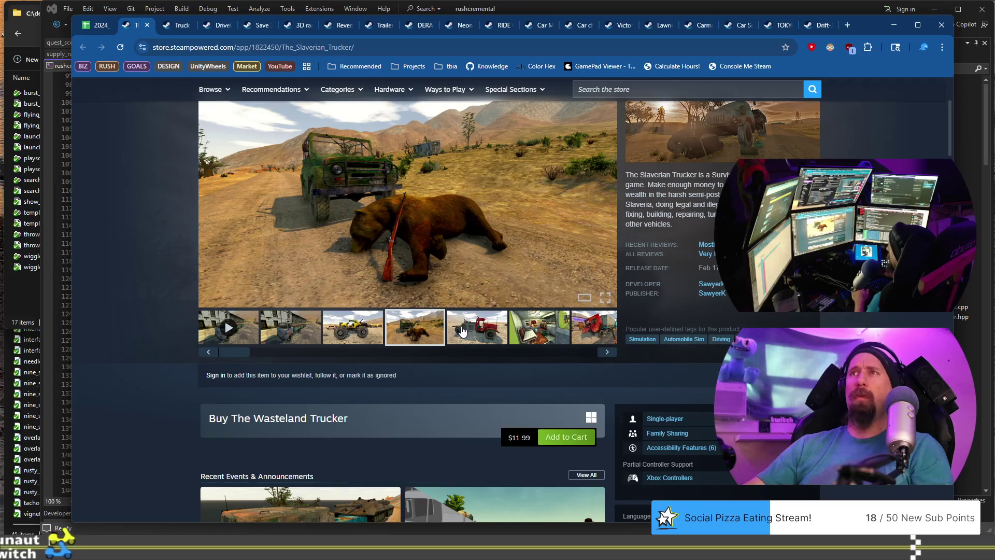
click(463, 332)
click(563, 340)
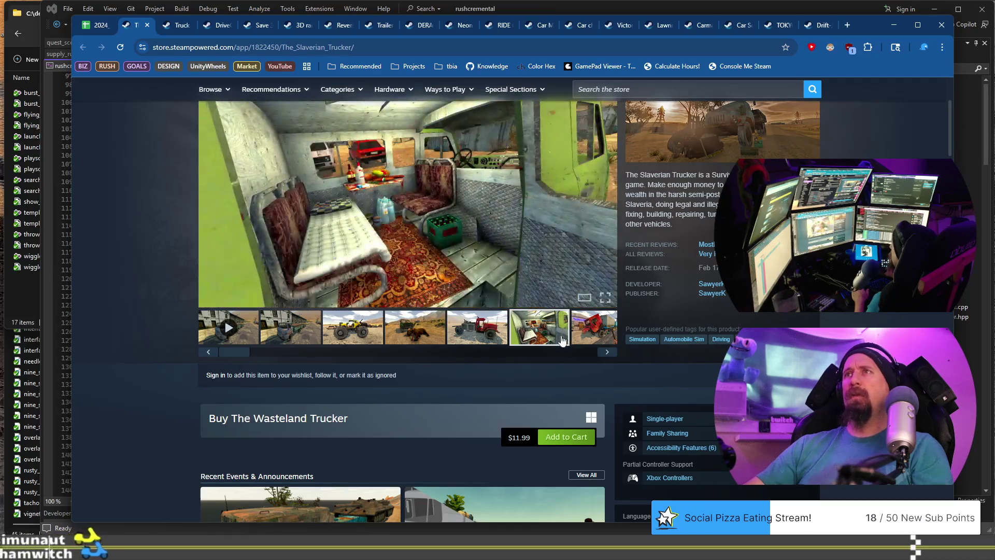
click(605, 353)
click(605, 352)
click(605, 353)
click(605, 353)
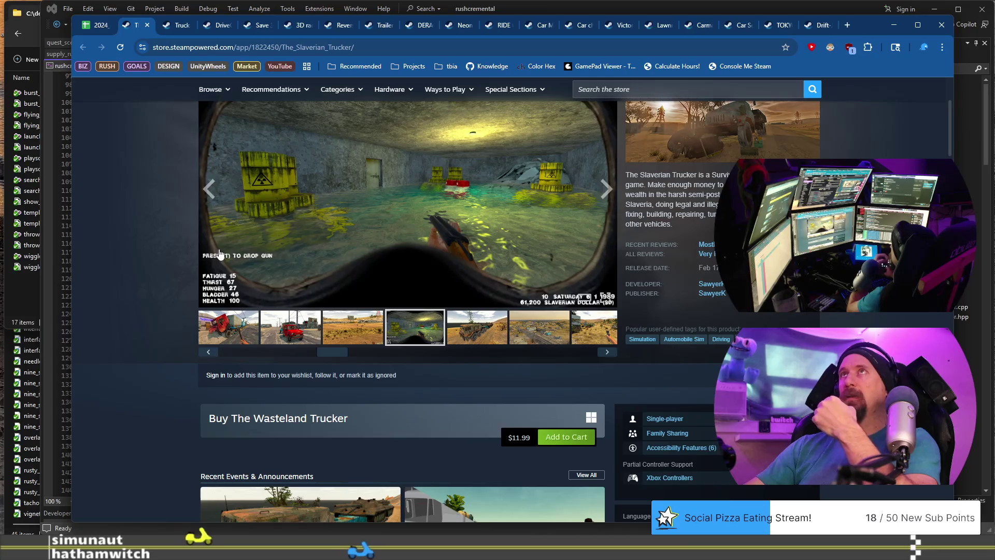
scroll(161, 246, down, 3)
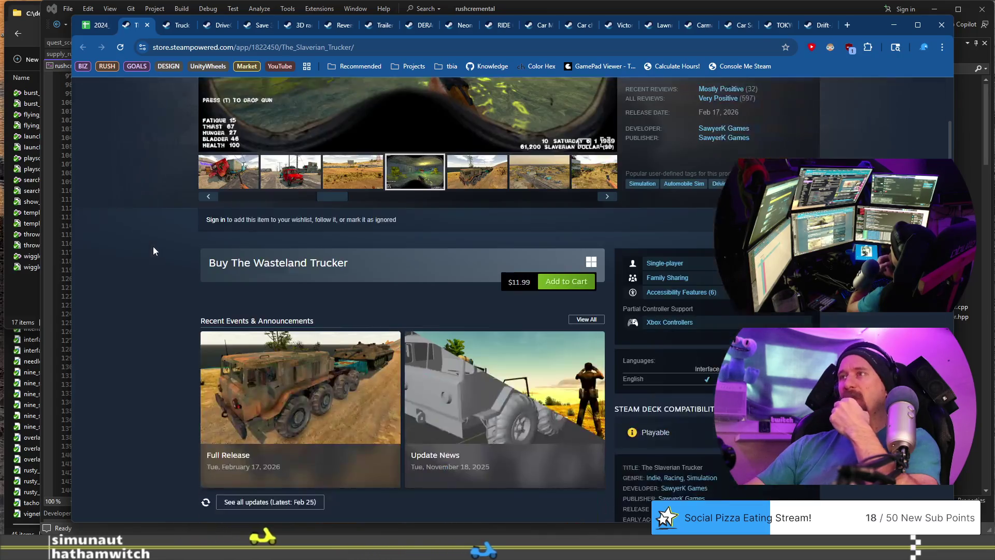
scroll(156, 247, up, 5)
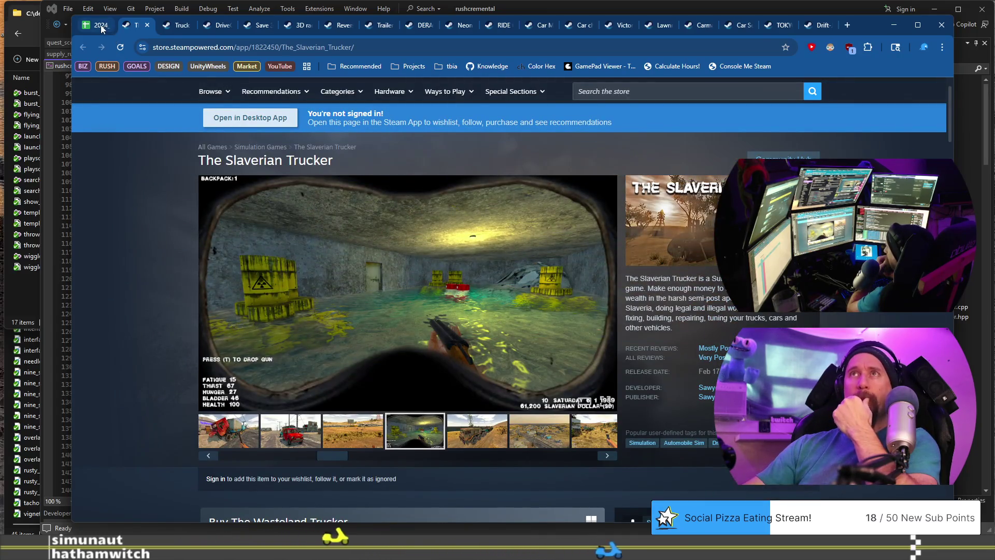
click(333, 437)
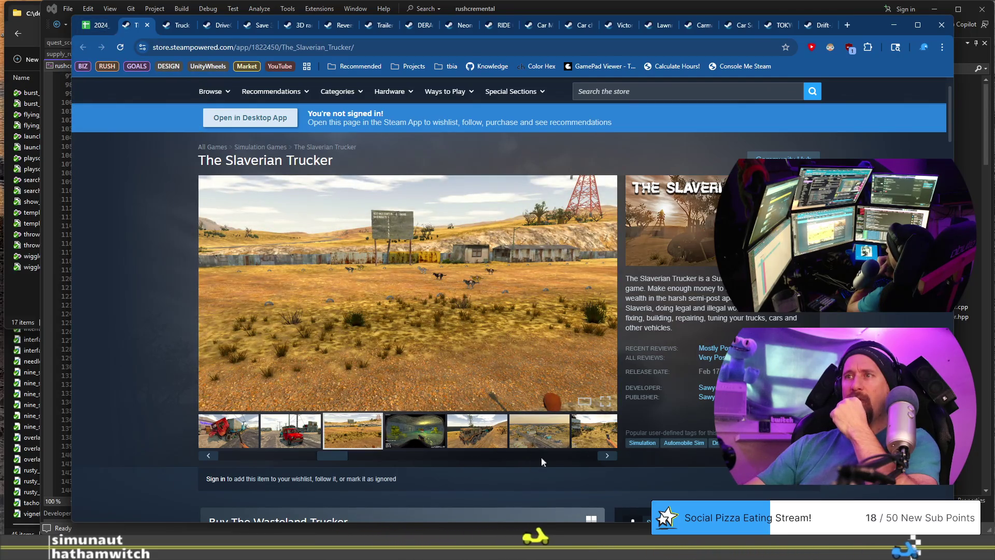
mouse_move(341, 463)
mouse_down()
mouse_move(549, 461)
mouse_move(238, 434)
mouse_up()
click(507, 443)
click(238, 434)
click(492, 437)
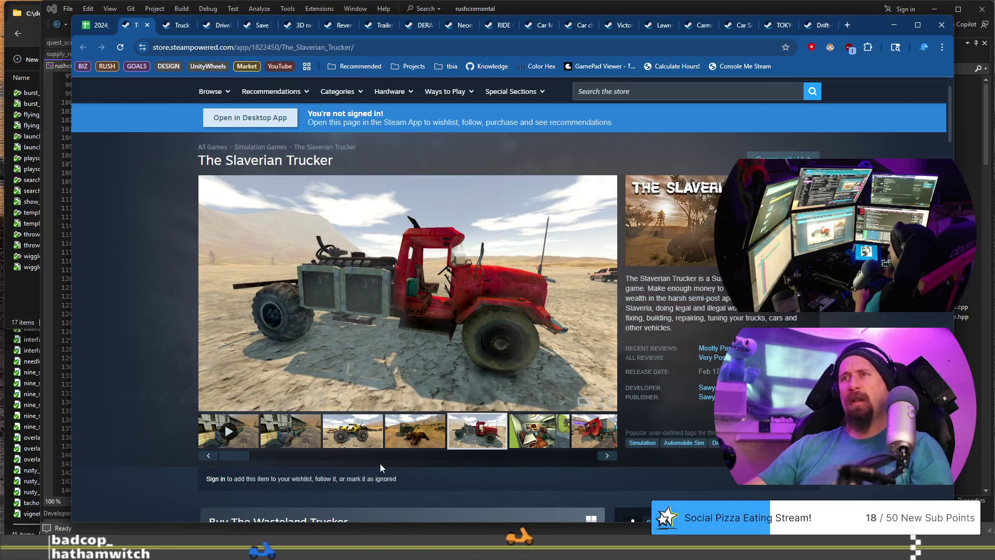
click(597, 427)
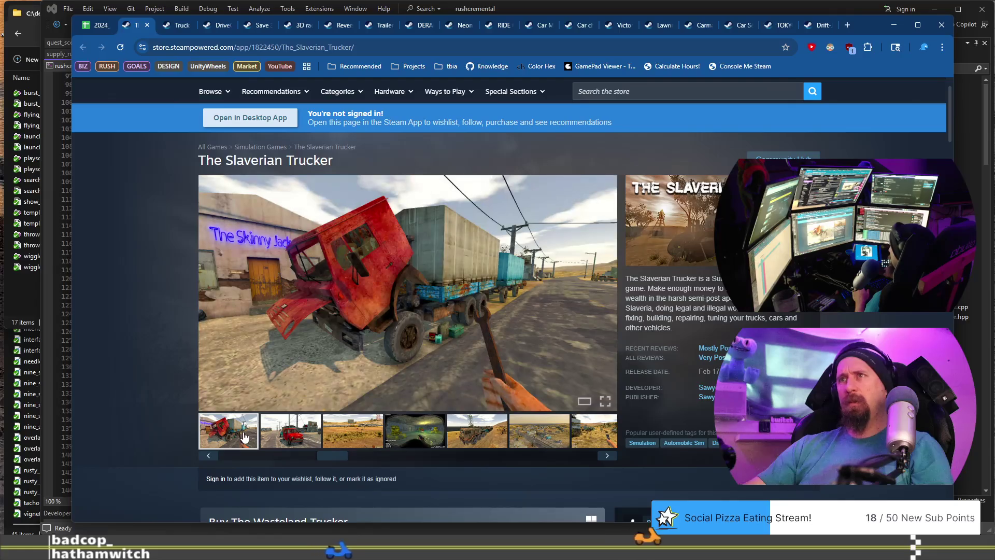
drag(332, 458, 171, 455)
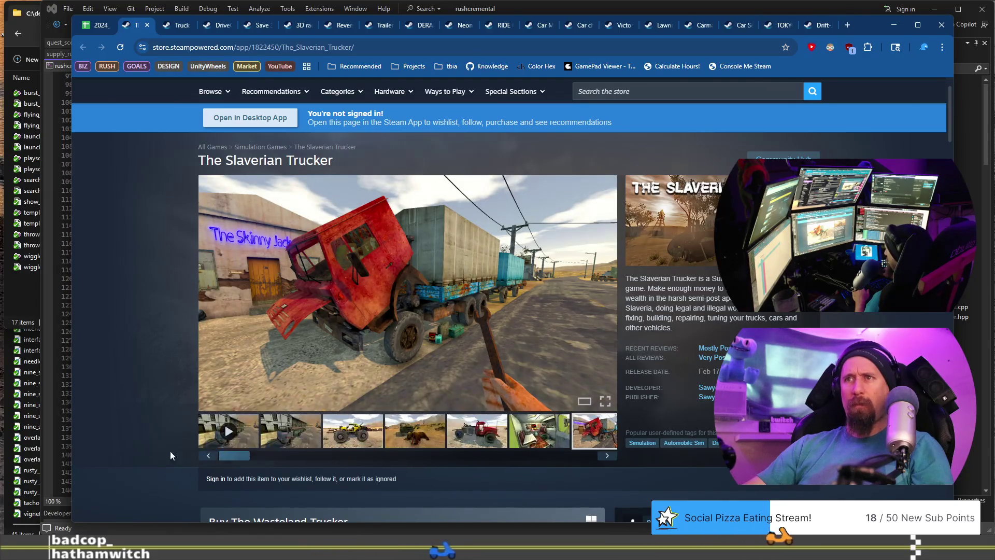
click(227, 431)
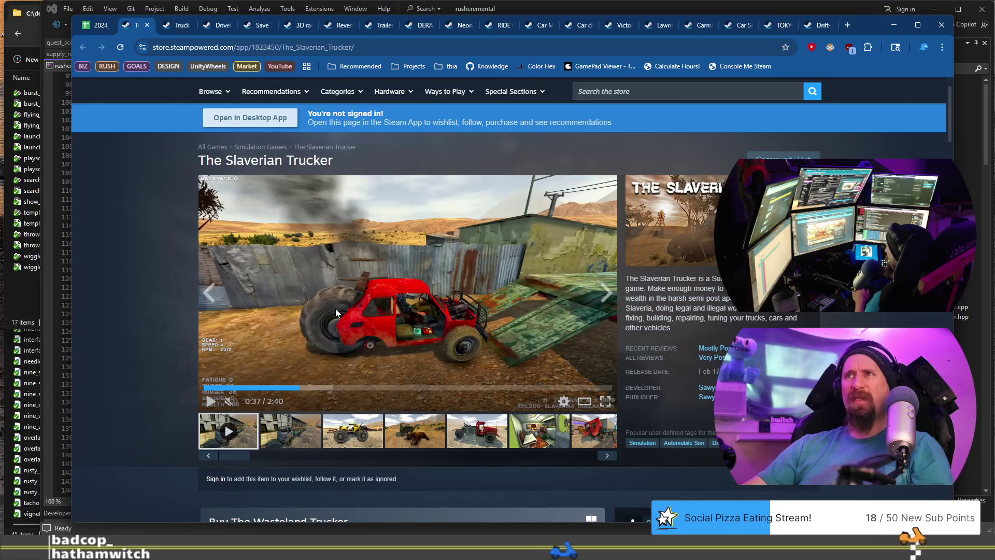
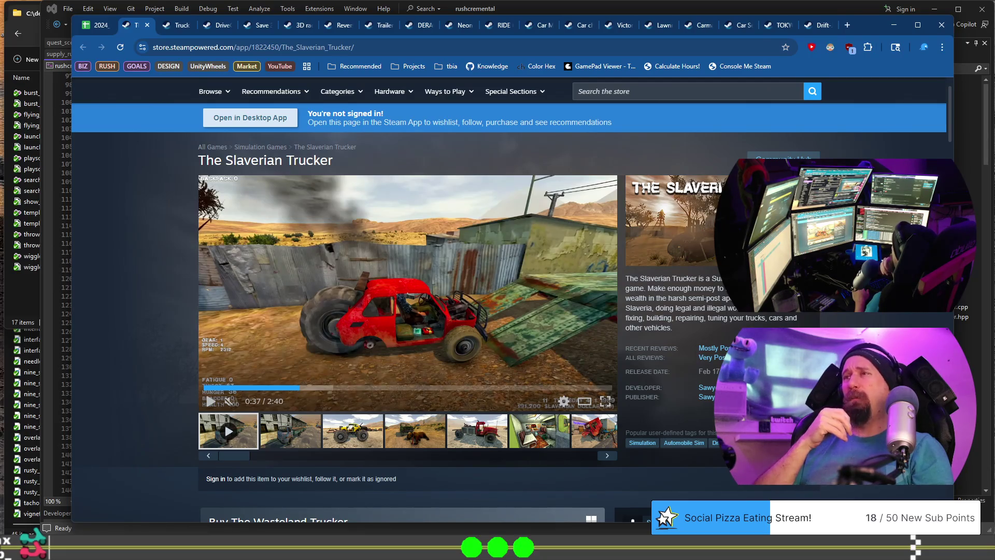
Step: Close The Slaverian Trucker page, dismiss the FastCato preview, and reopen The Slaverian Trucker's page from B869
click(147, 26)
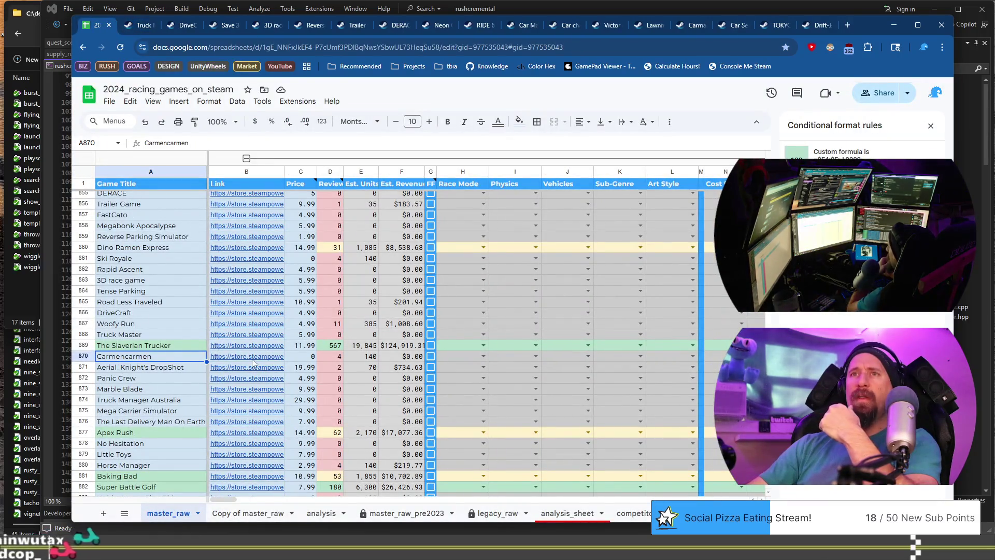
click(143, 26)
click(97, 25)
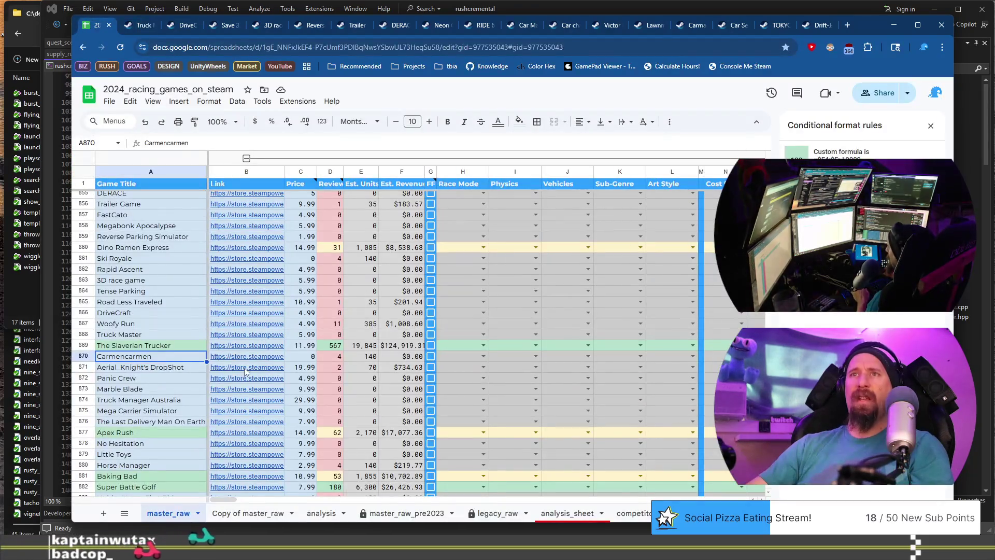
key(Up)
key(Right)
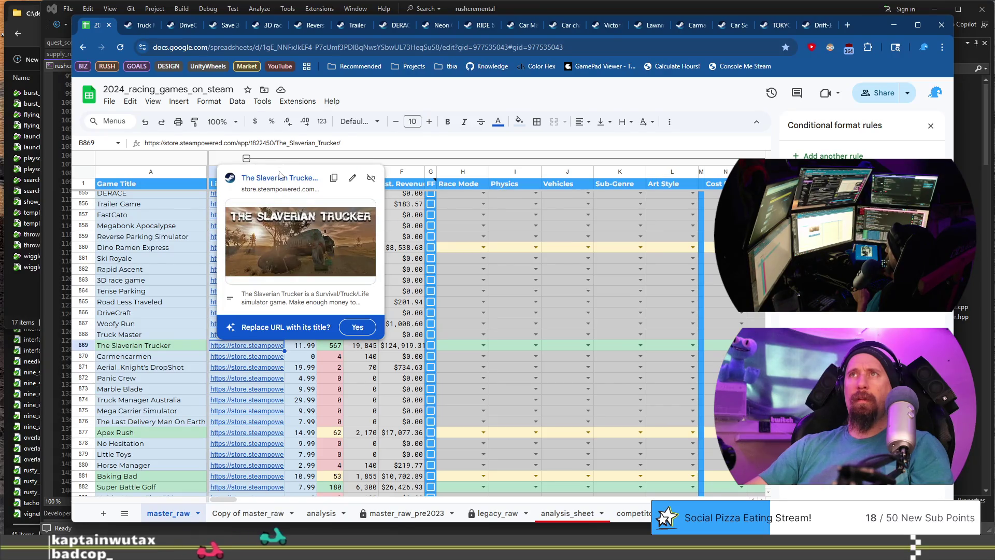
click(280, 179)
click(88, 27)
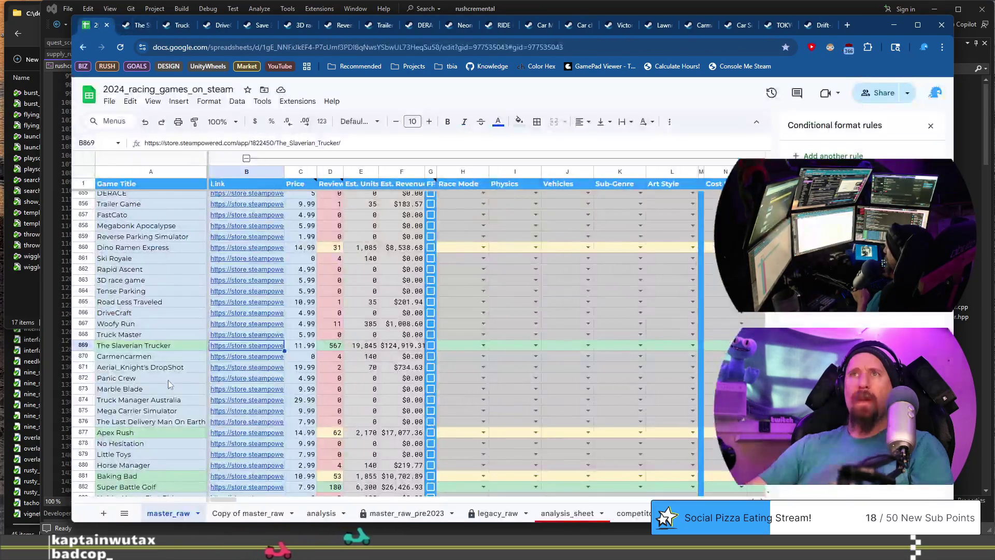
Step: Open Carmencarmen's Steam store page from its link preview in row 870
key(Down)
key(Left)
click(240, 358)
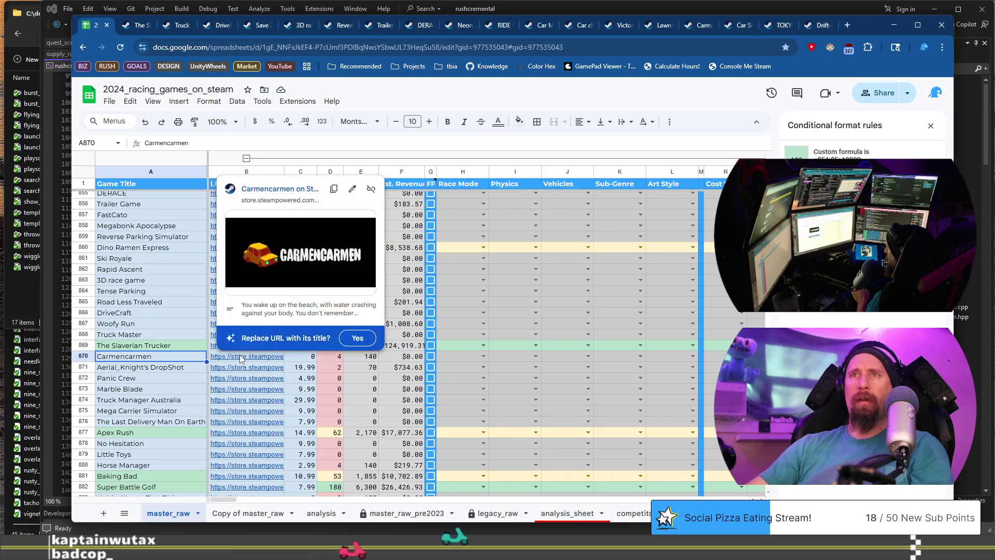
click(276, 192)
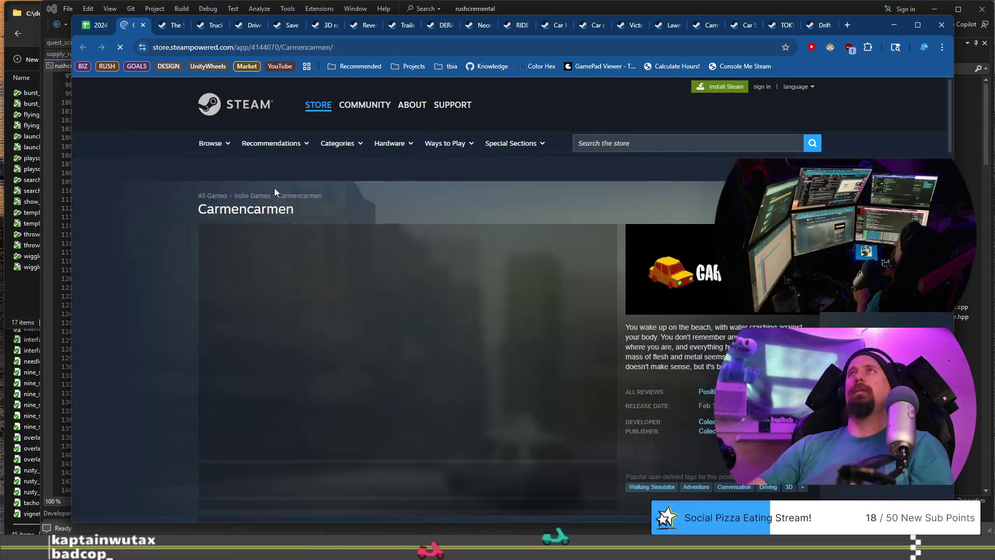
Step: Skim Carmencarmen's trailer to about 1:03, play its teaser, then preview the DropShot link in B871
scroll(311, 348, down, 2)
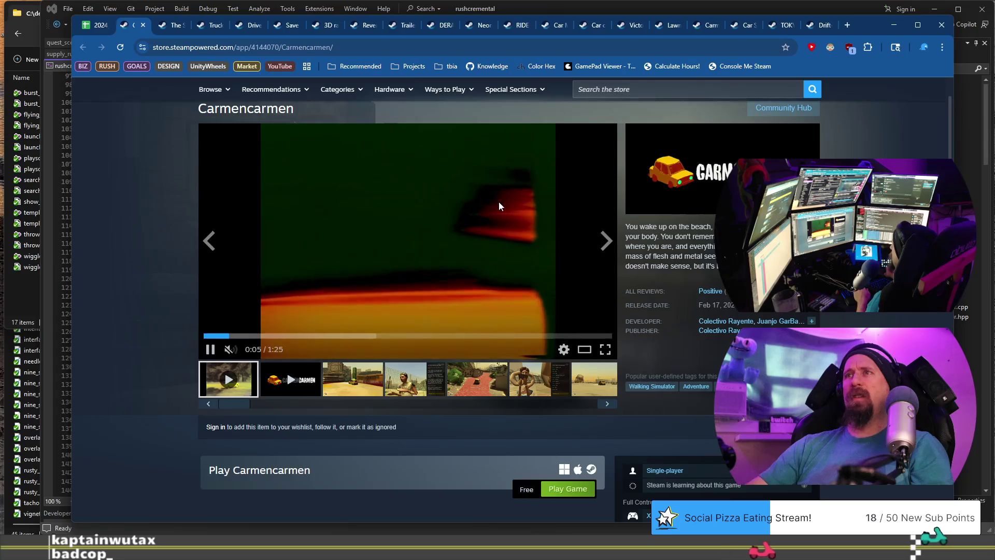
scroll(438, 287, up, 1)
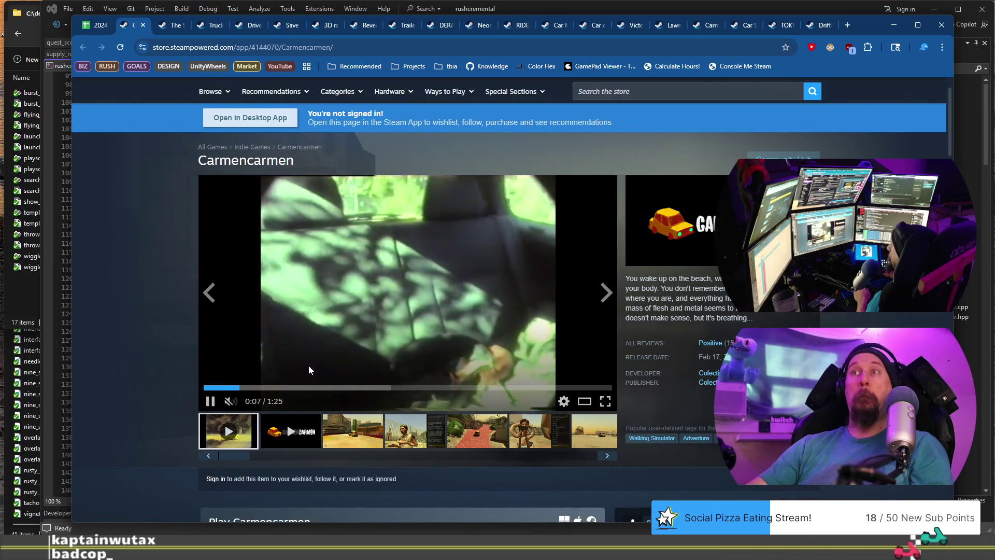
click(317, 388)
click(455, 389)
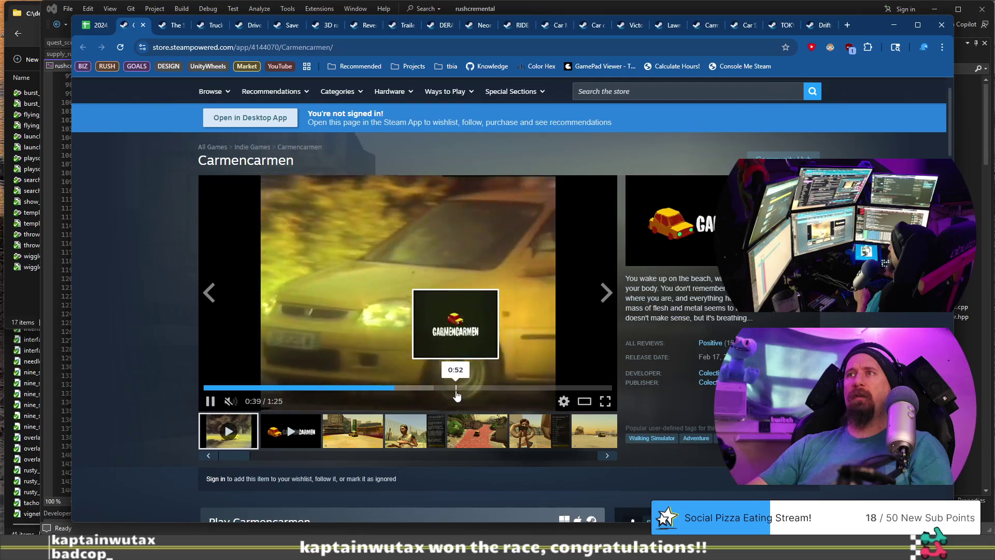
click(509, 389)
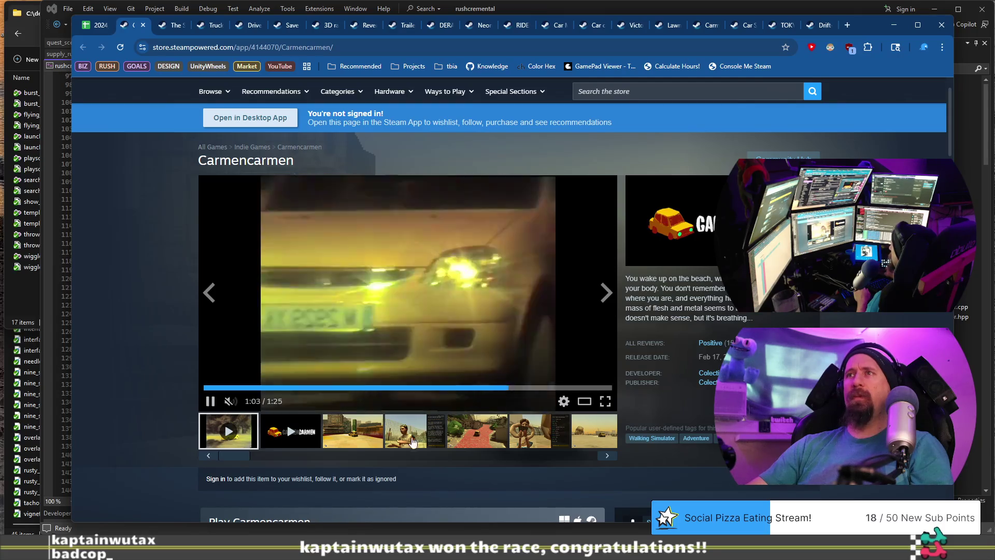
click(317, 438)
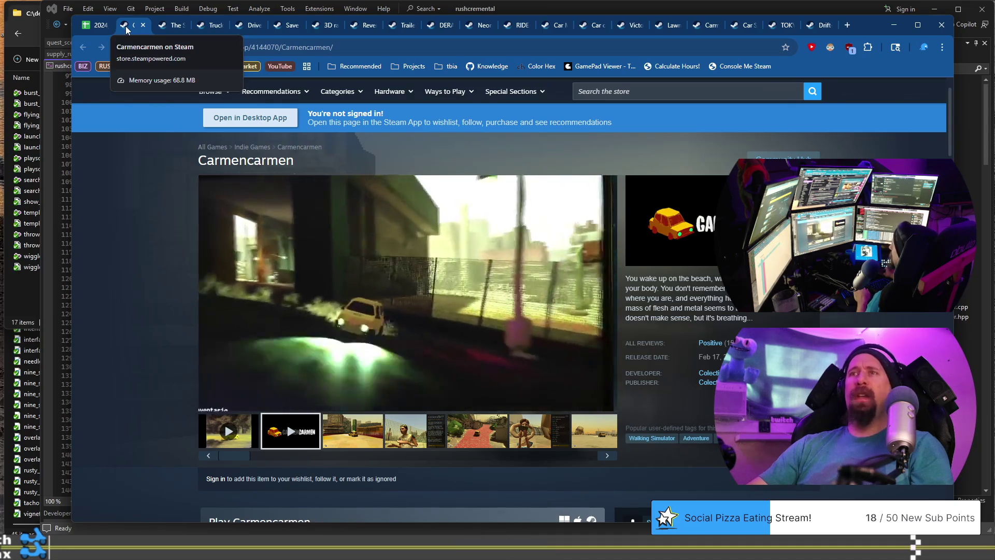
click(100, 27)
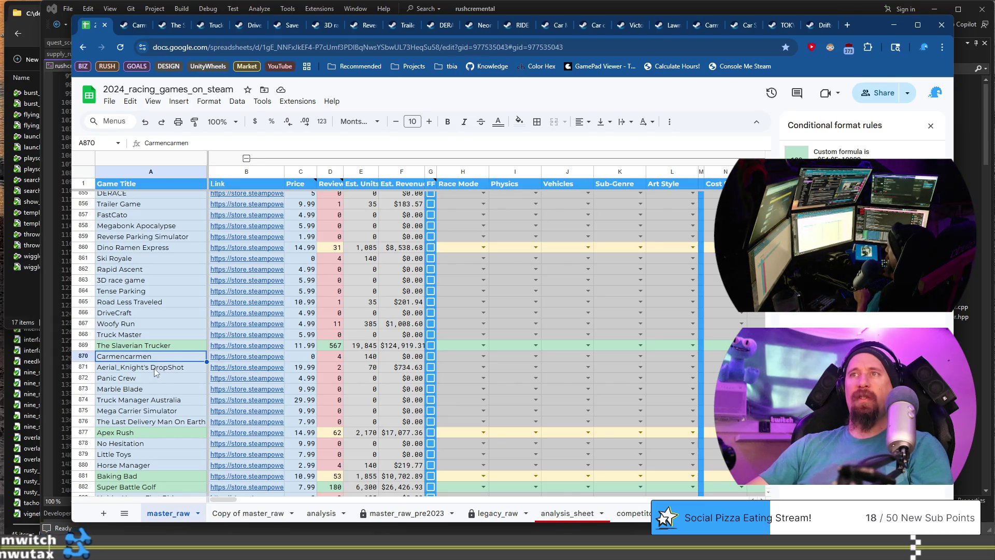
click(248, 367)
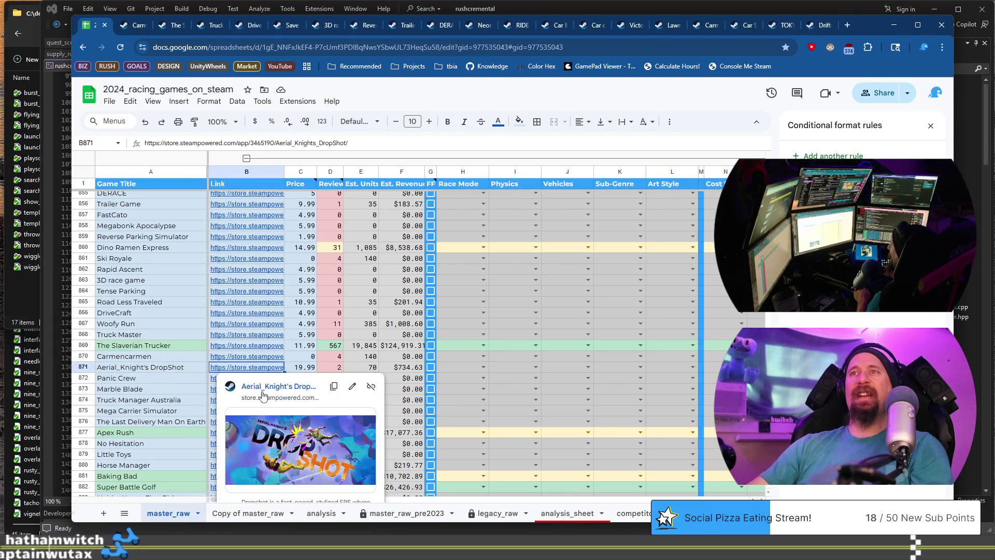
Step: Open Aerial_Knight's DropShot Steam page and view gameplay screenshots three through six
click(262, 394)
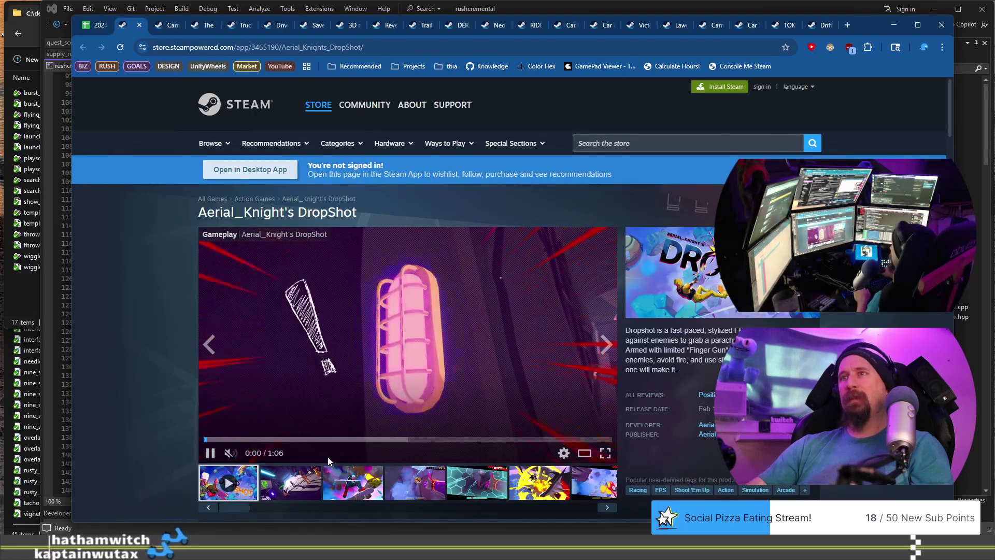
click(353, 484)
click(415, 483)
click(477, 483)
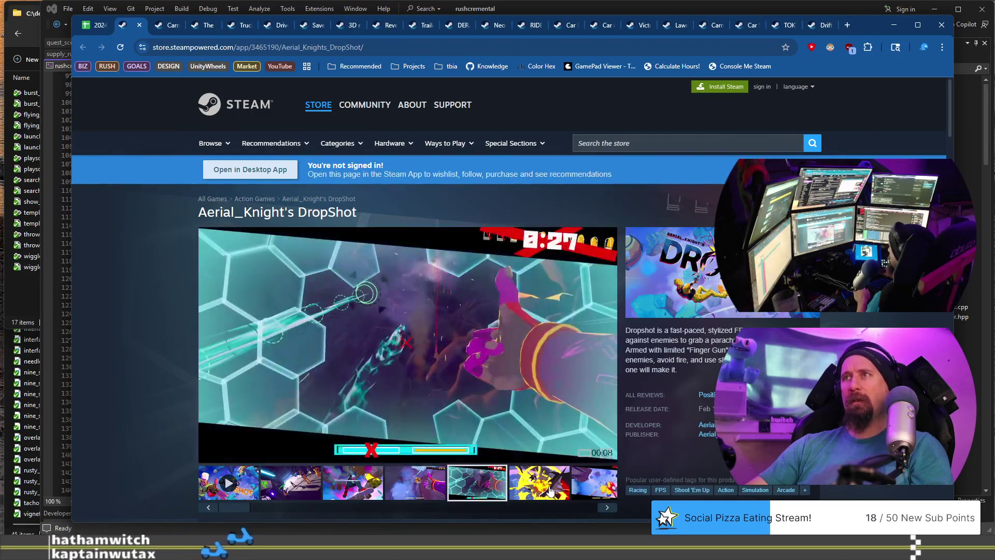
click(550, 489)
Step: Run the collector command on the DropShot store URL, then close the DropShot page
click(456, 47)
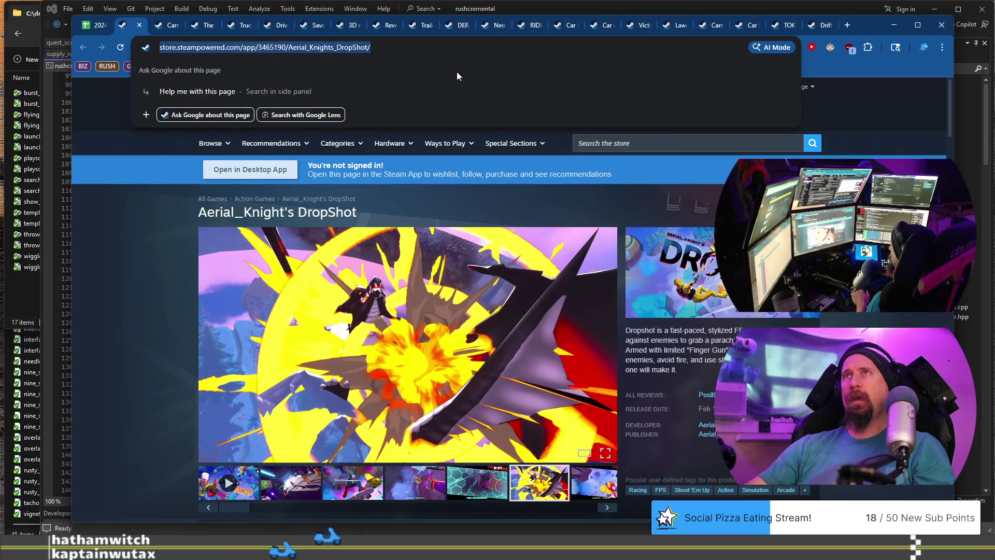
key(alt+Tab)
key(Up)
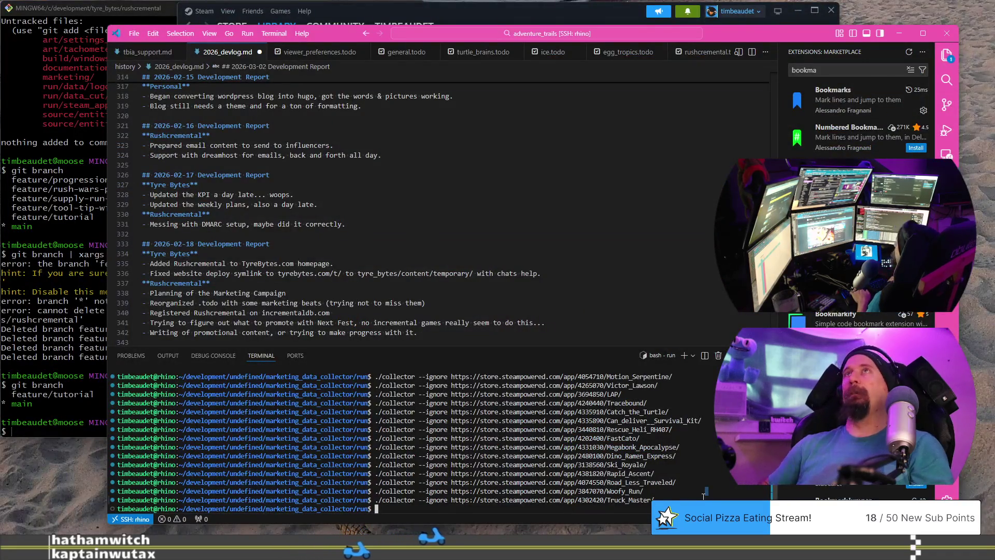
text(https://store.steampowered.com/app/3465190/Aerial_Knights_DropShot/)
key(Return)
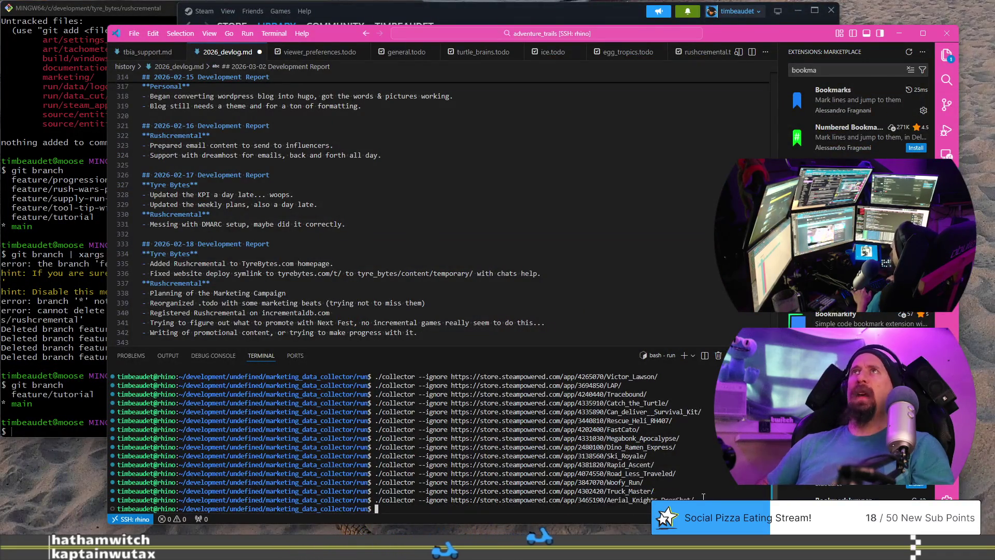
key(alt+Tab)
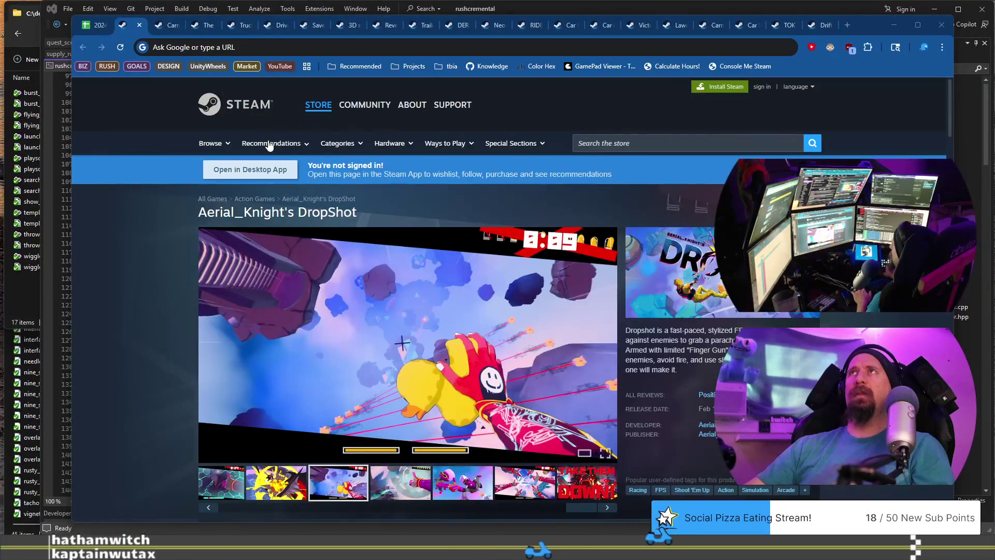
click(140, 26)
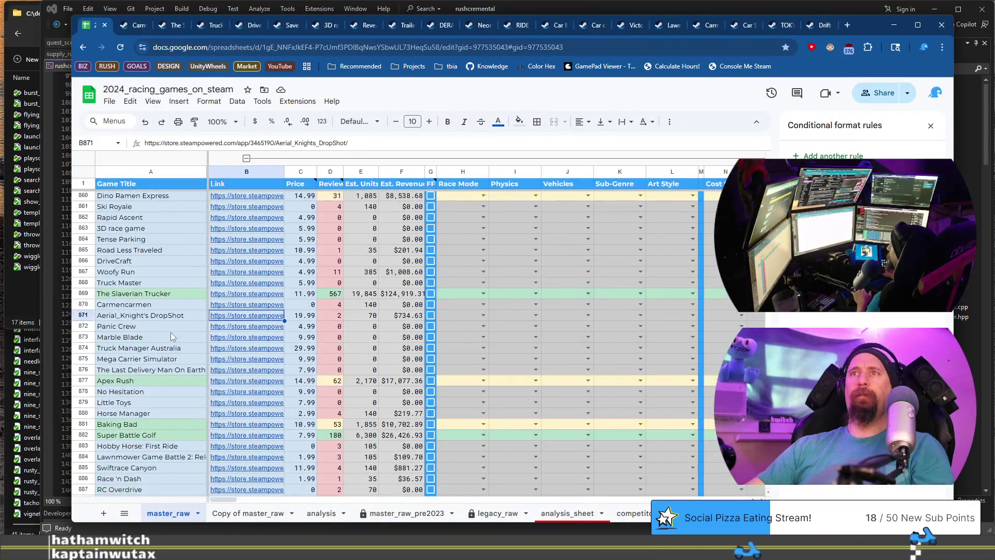
Step: Open Panic Crew's Steam page from B872 and view screenshots three through six
click(157, 325)
click(242, 328)
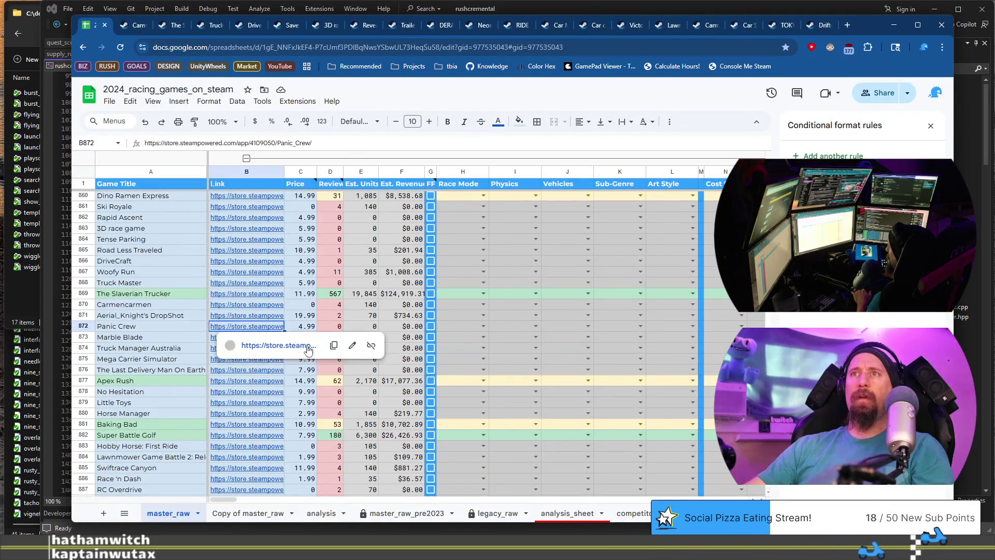
click(308, 346)
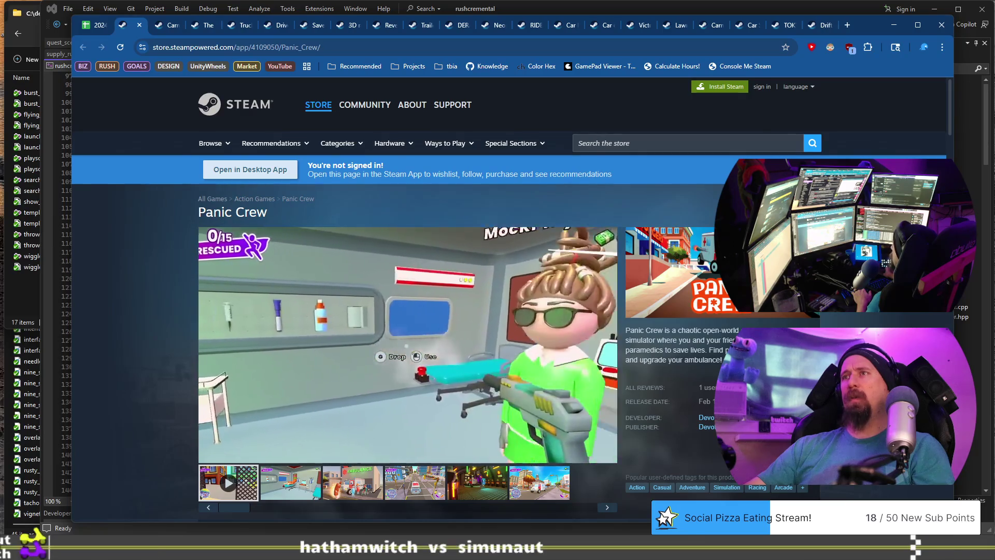
scroll(331, 446, down, 1)
click(348, 431)
click(420, 434)
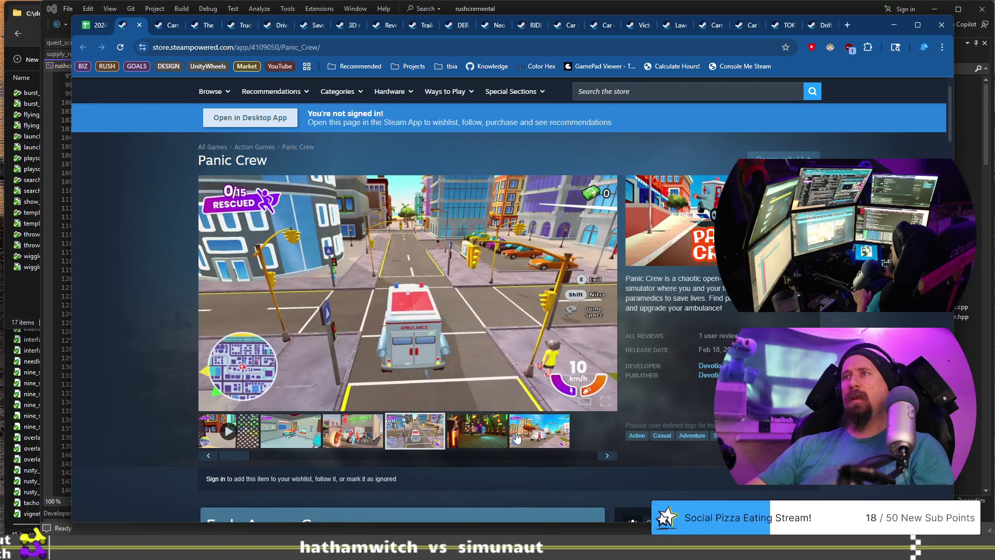
click(477, 439)
click(543, 442)
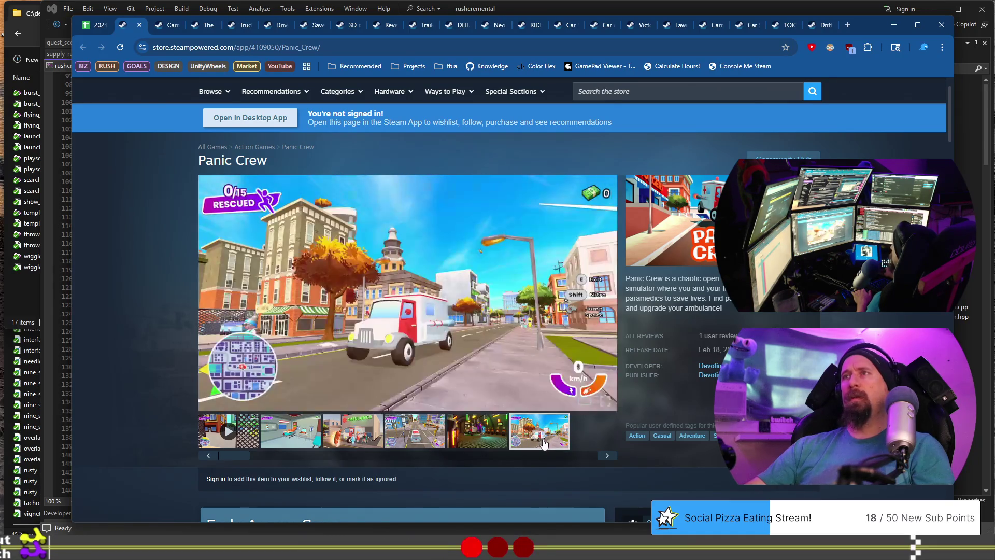
Step: Look further down the Panic Crew page and view another screenshot
scroll(360, 387, down, 4)
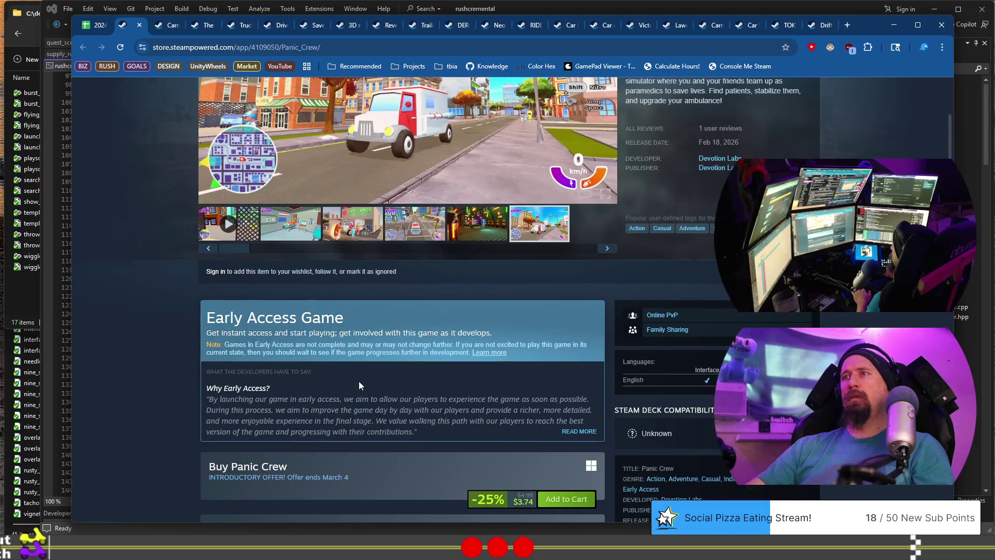
scroll(360, 387, down, 3)
scroll(359, 381, up, 5)
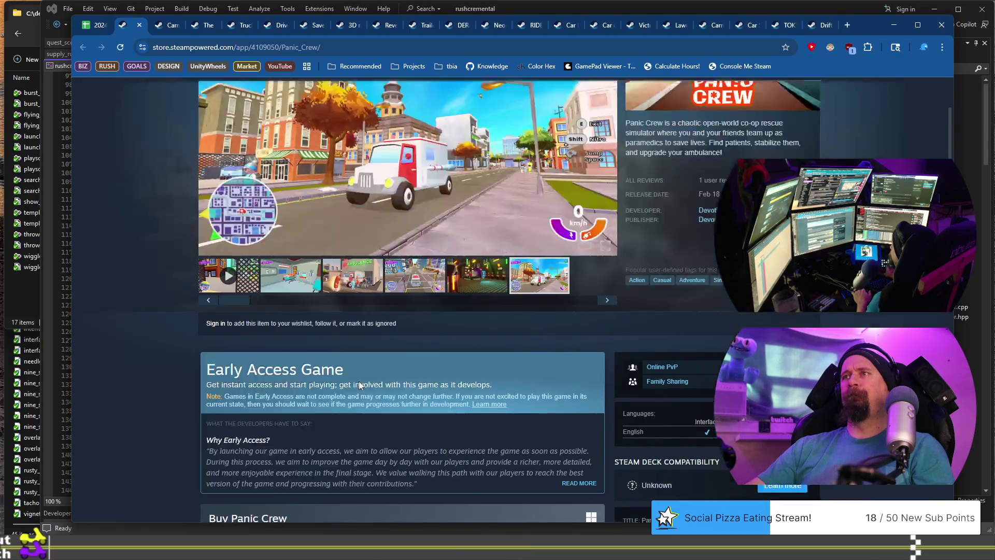
scroll(359, 384, up, 3)
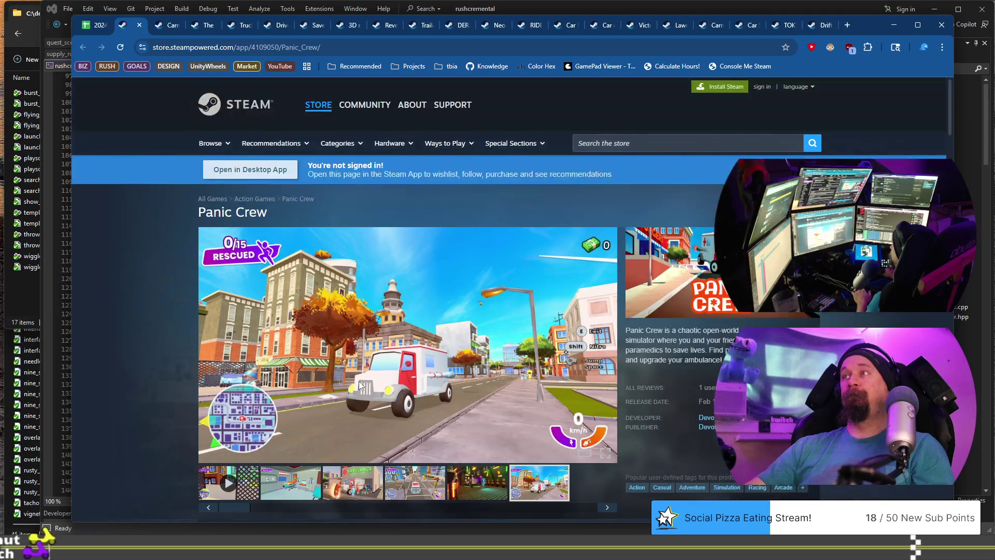
scroll(360, 386, down, 4)
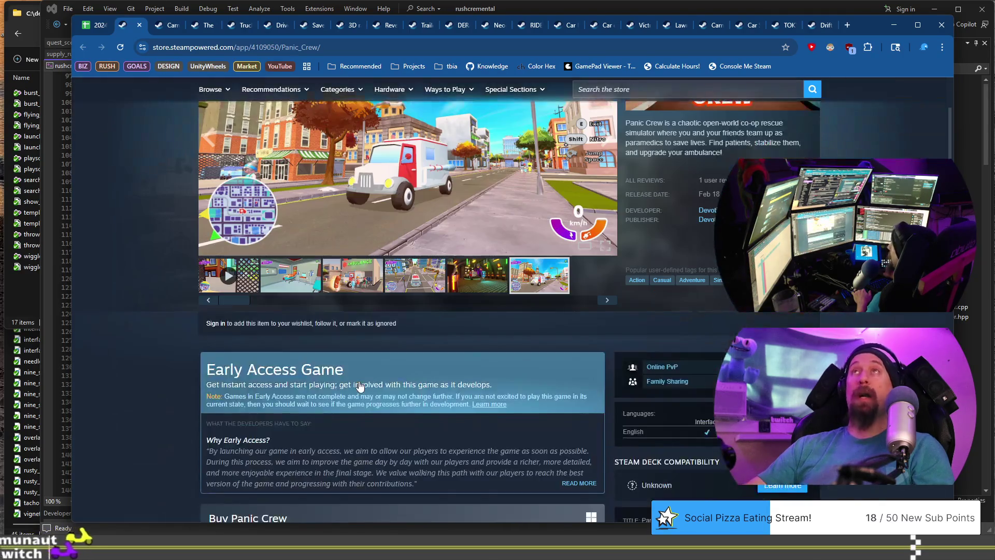
click(307, 283)
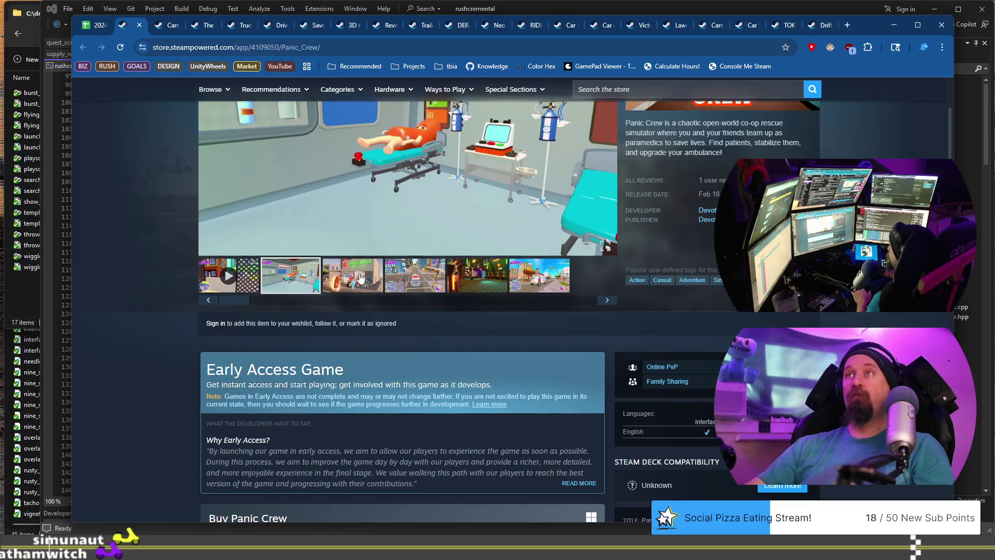
scroll(233, 368, up, 3)
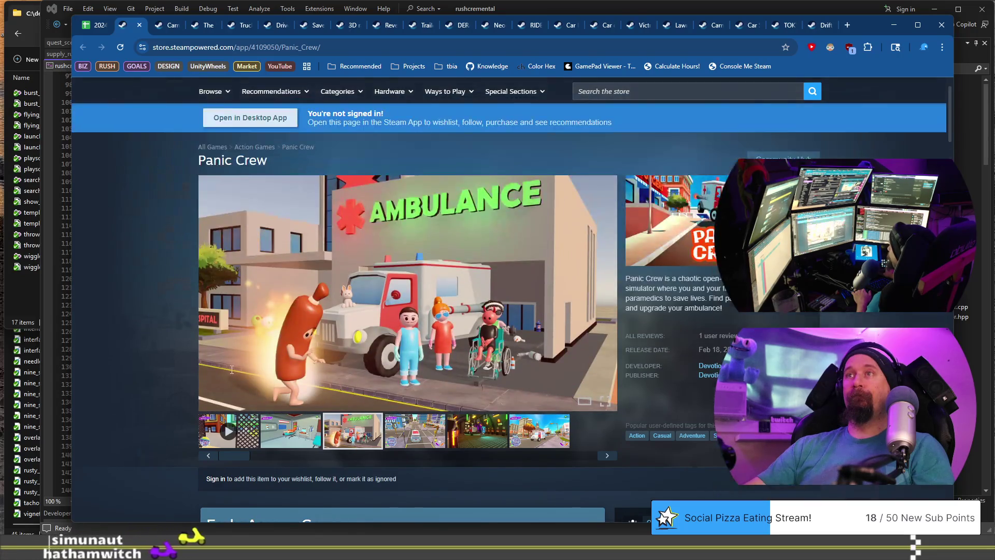
scroll(232, 375, up, 1)
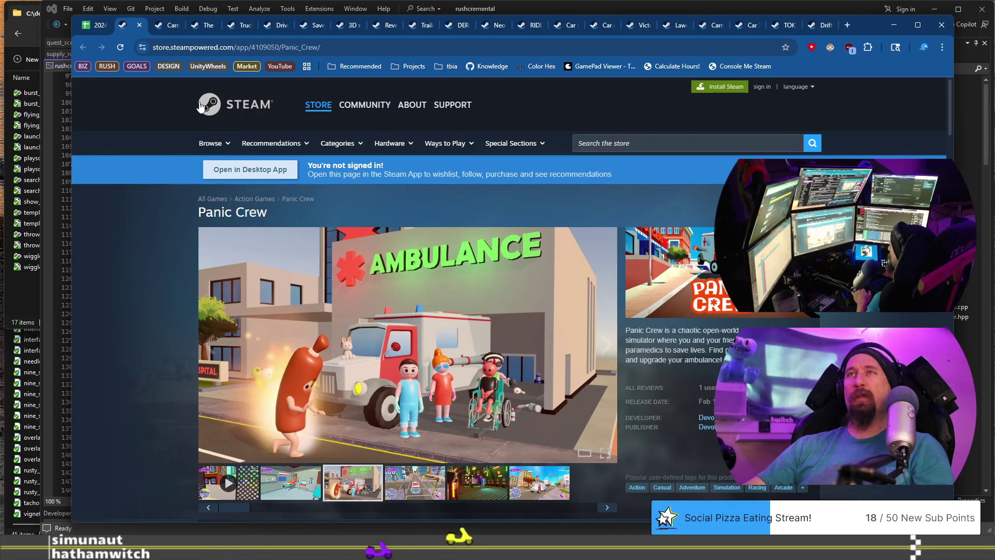
Step: View more Panic Crew screenshots, including the tunnel scene, and play the trailer
click(264, 48)
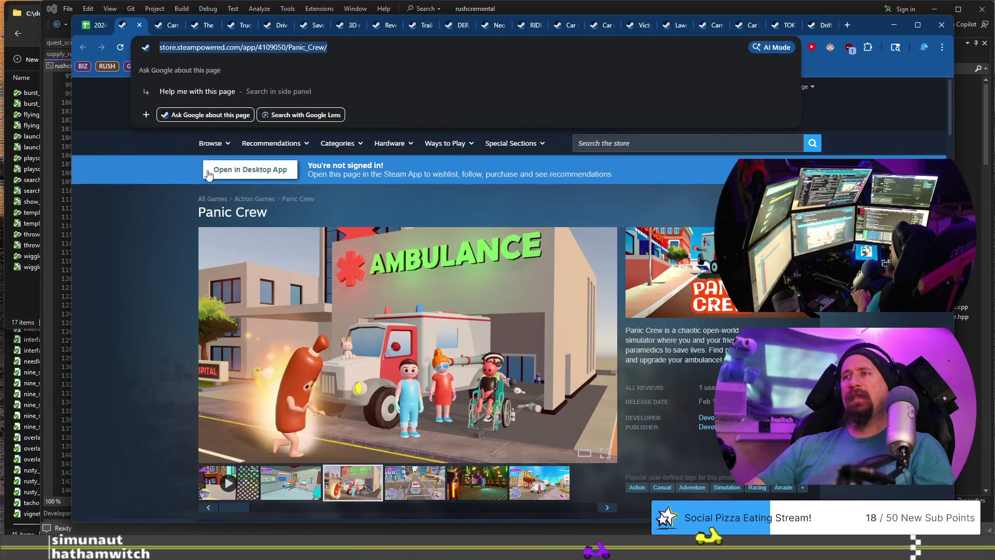
scroll(209, 177, down, 2)
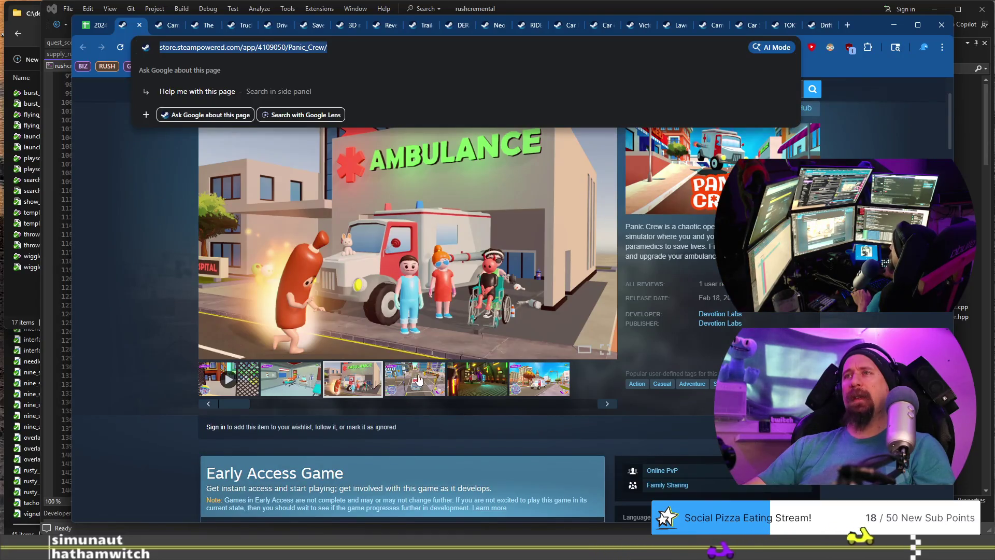
click(418, 380)
click(477, 381)
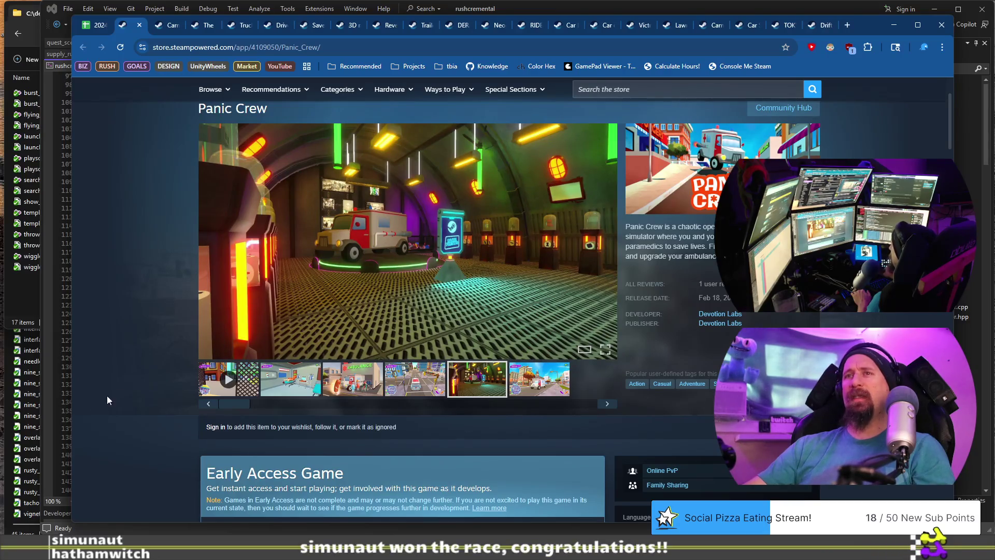
click(224, 392)
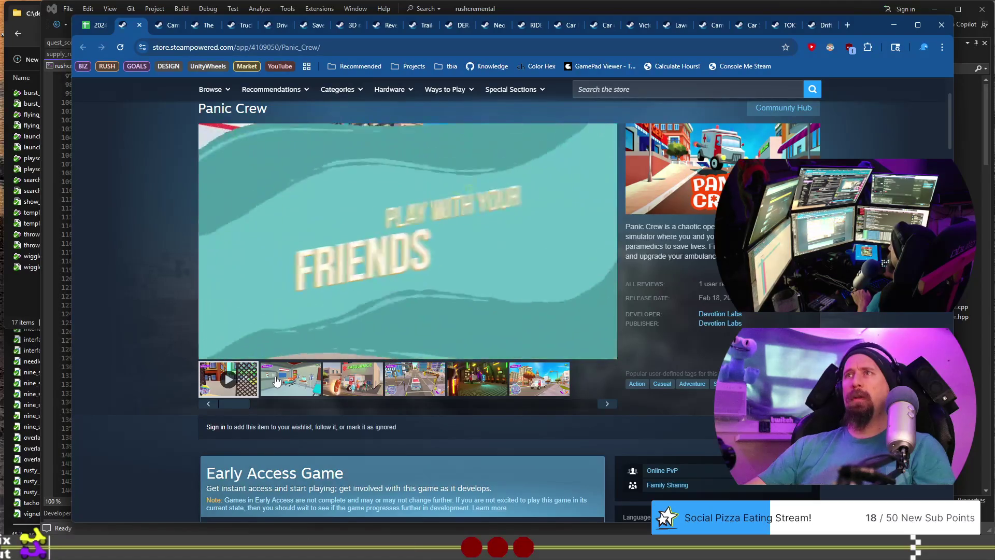
mouse_move(334, 350)
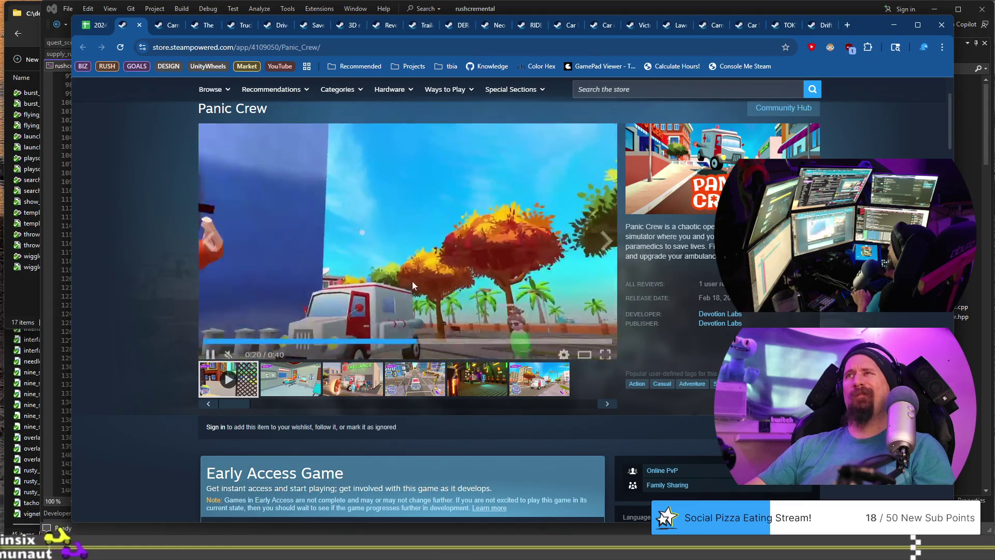
Step: Copy the Panic Crew store address for the collector and close the page
click(195, 50)
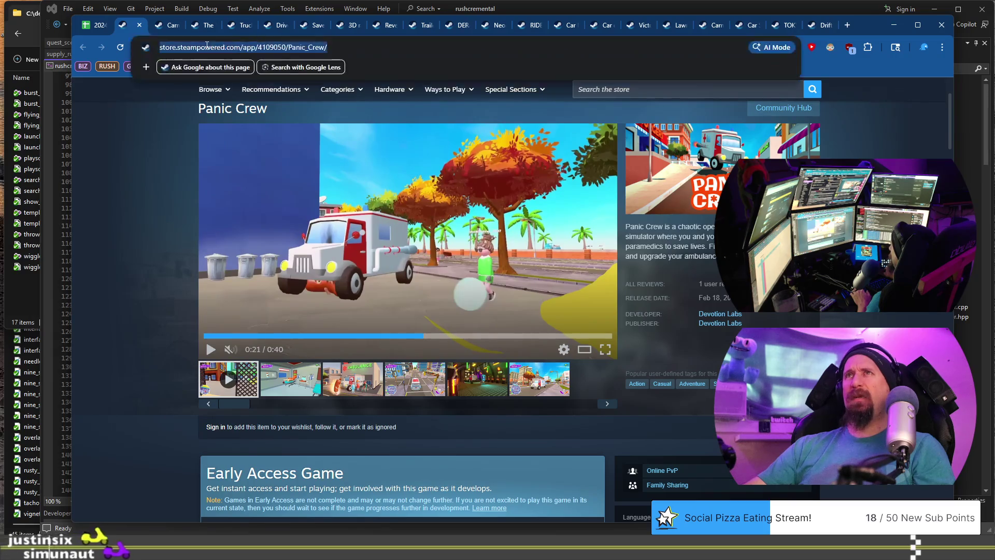
key(BackSpace)
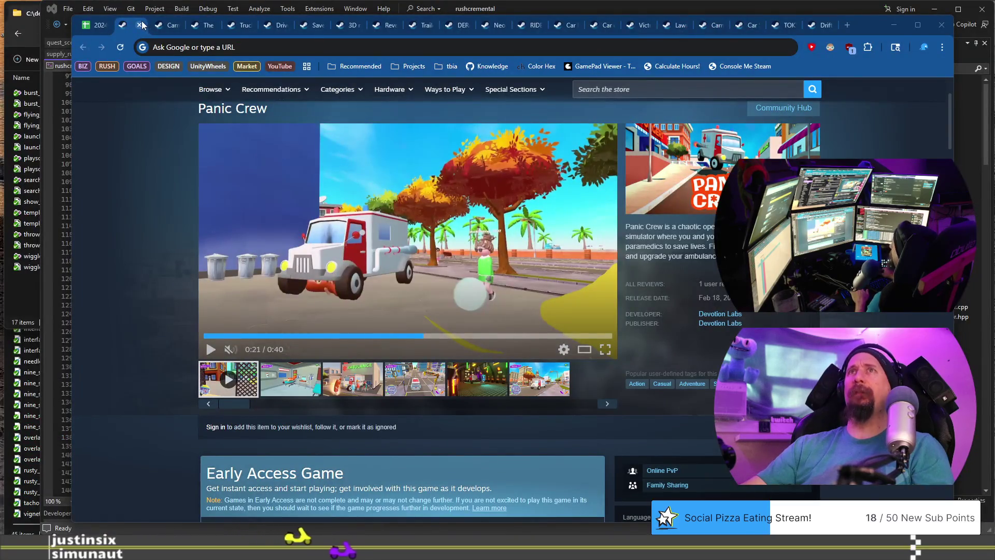
click(141, 25)
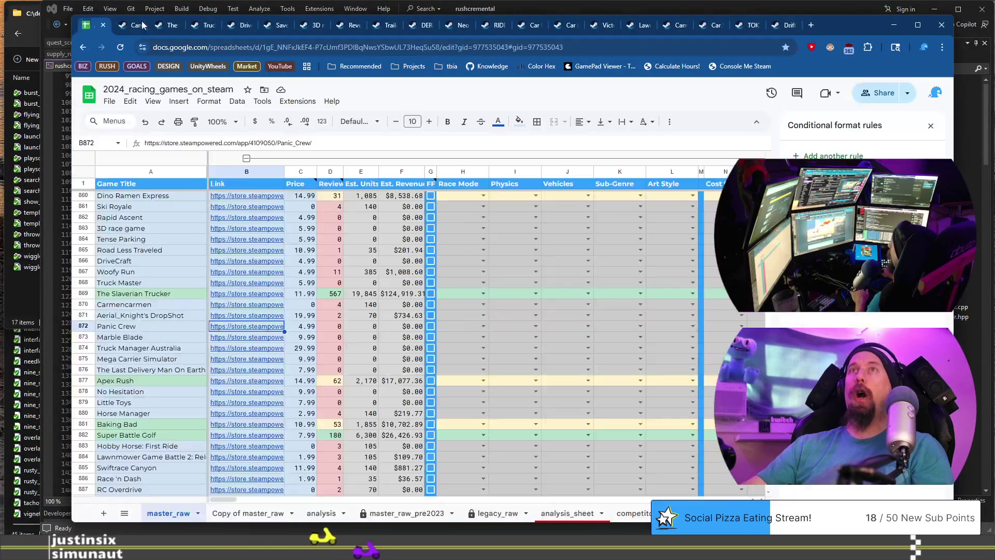
Step: Open Marble Blade's Steam page and view its screenshots up to the red level
click(165, 341)
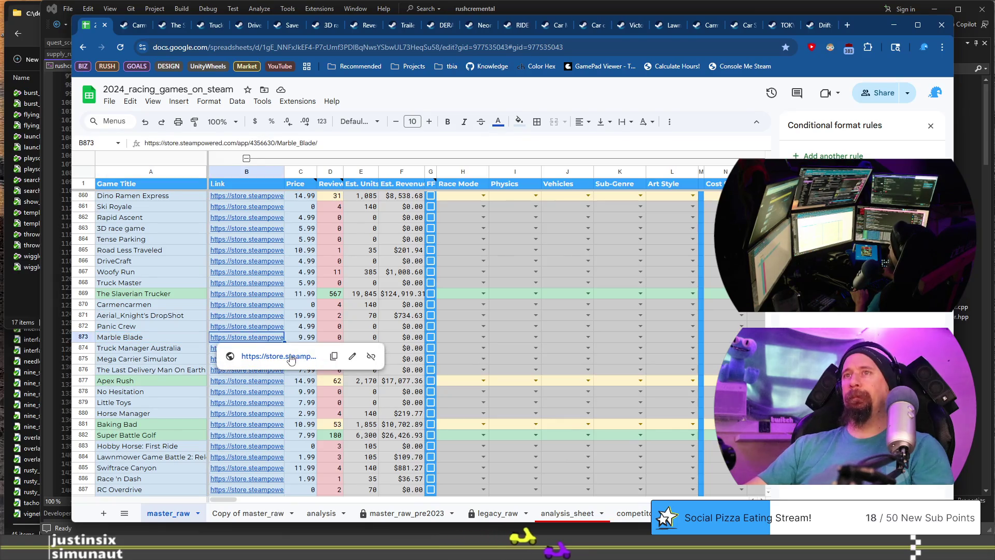
click(292, 357)
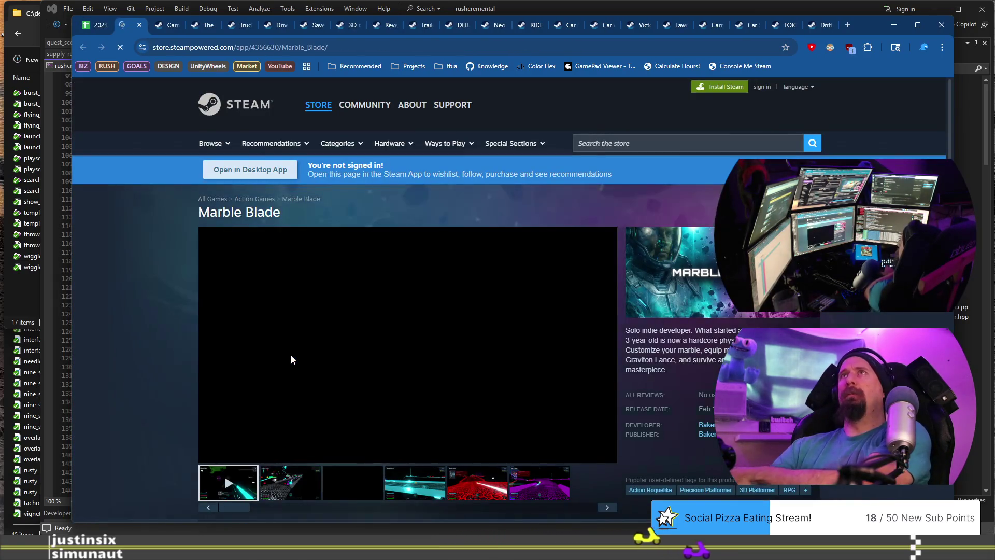
scroll(263, 283, down, 2)
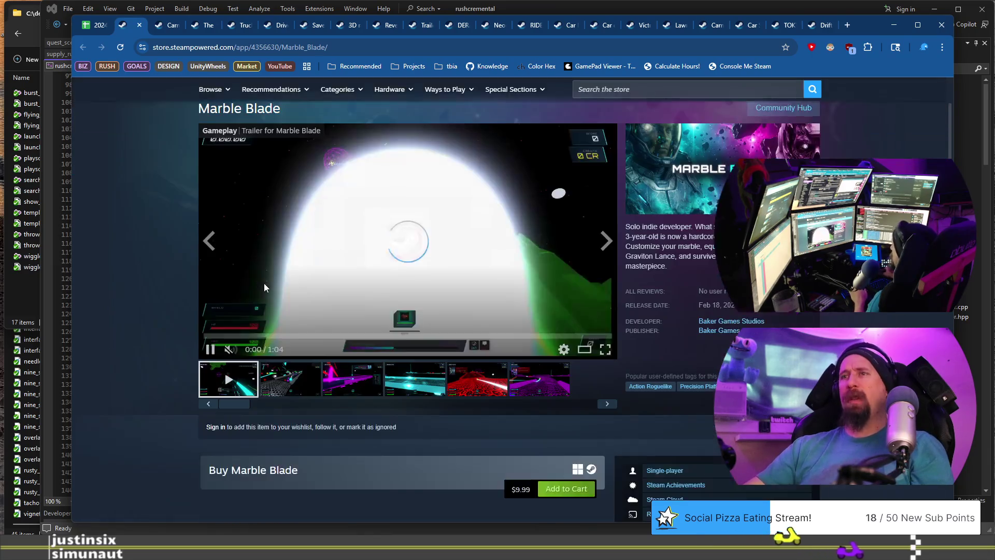
click(353, 379)
click(415, 379)
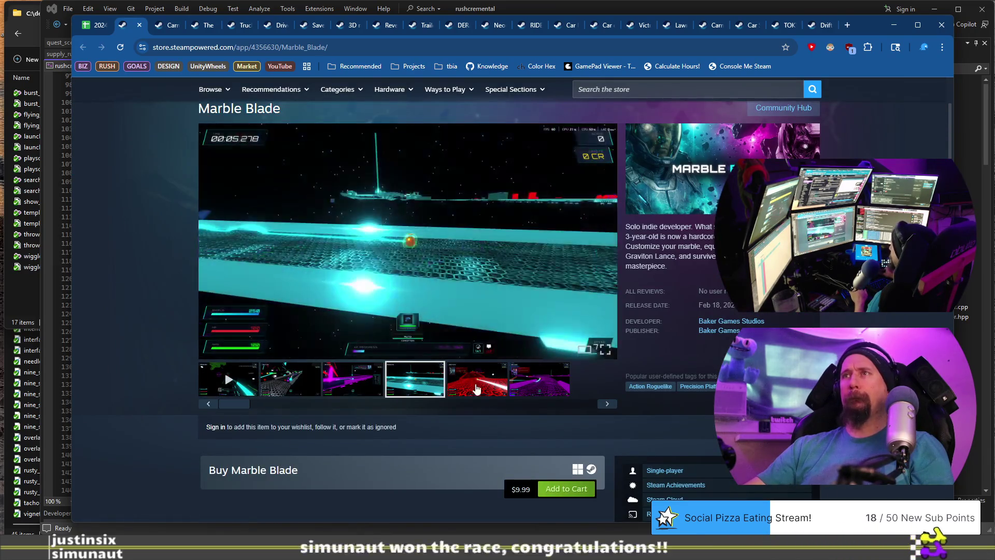
click(477, 379)
Step: Copy Marble Blade's store address into the collector terminal and close the page
key(ctrl+l)
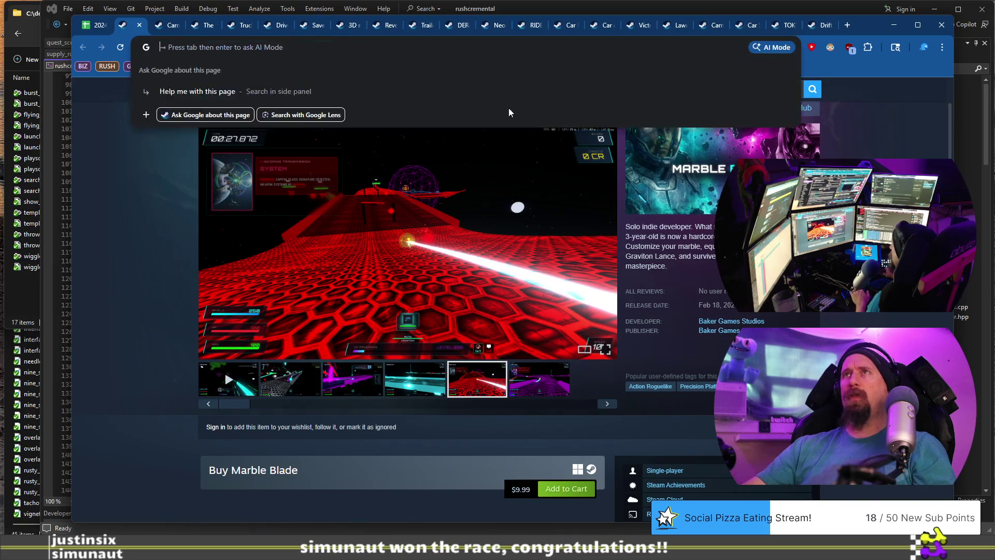
key(alt+Tab)
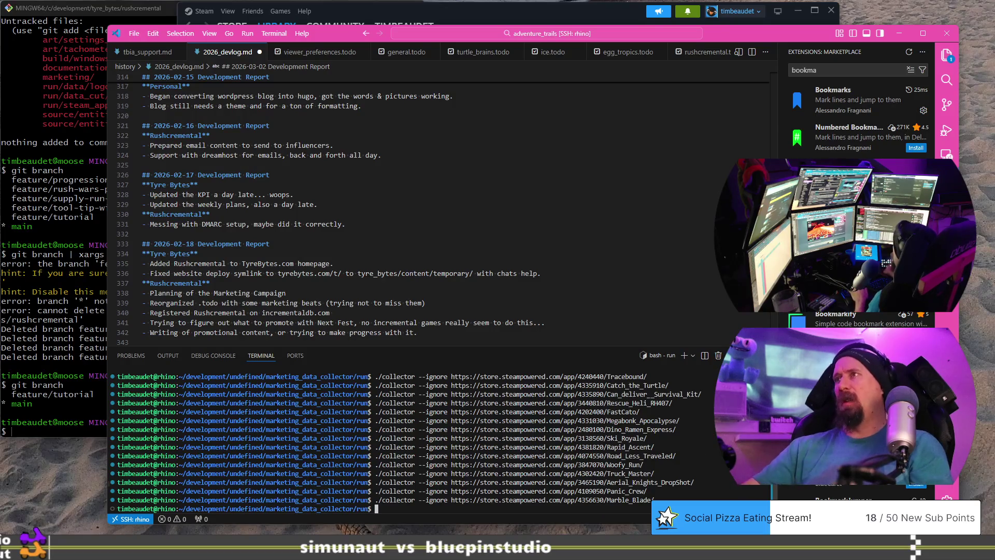
key(alt+Tab)
click(141, 27)
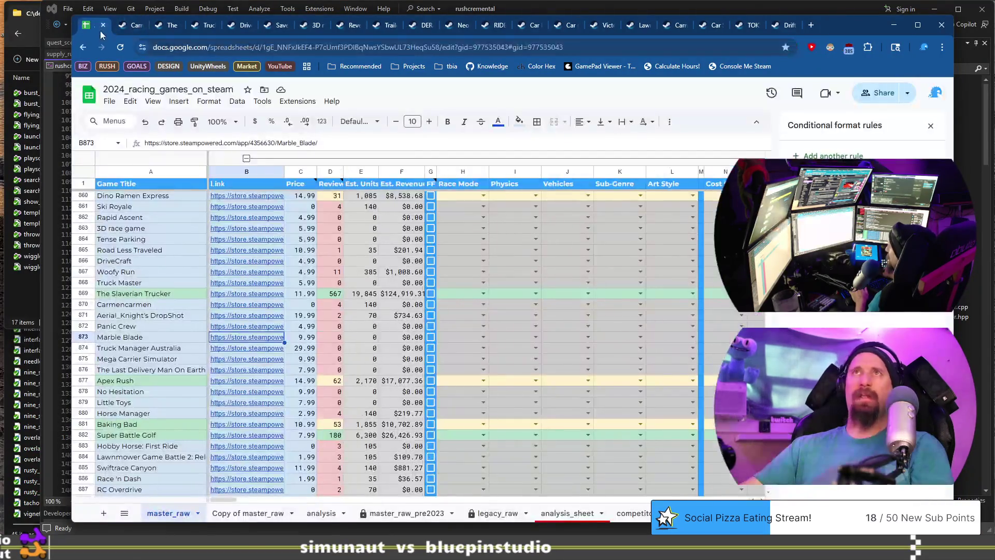
Step: Open Truck Manager Australia's Steam store page from its link in B874
click(148, 348)
click(244, 348)
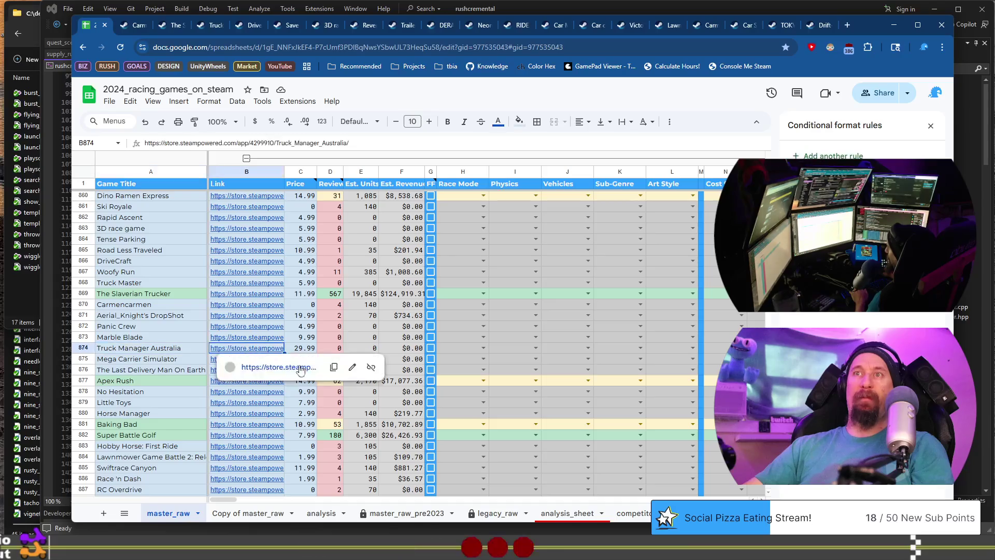
click(297, 370)
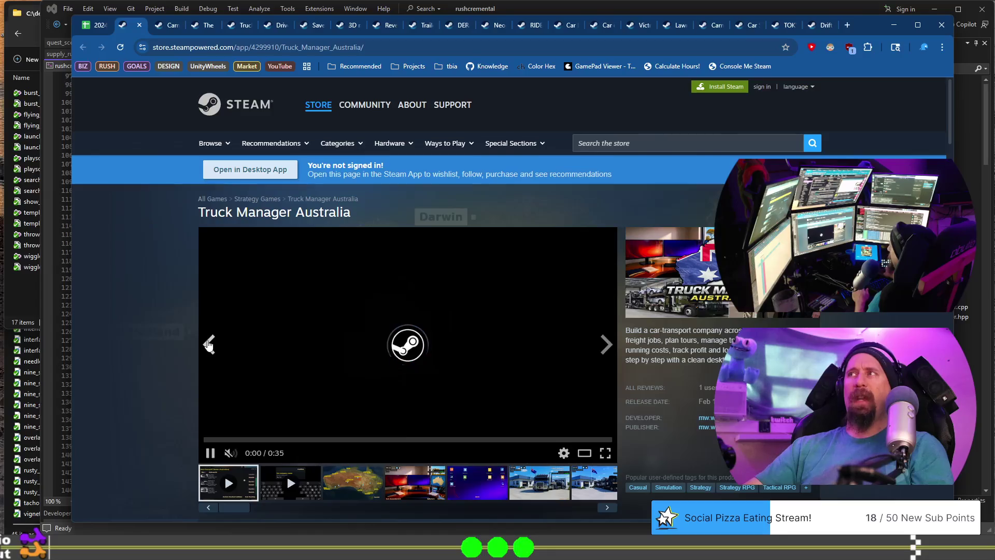
Step: View Truck Manager Australia's map and office menu screenshots
scroll(363, 383, down, 2)
click(352, 381)
click(414, 381)
click(467, 381)
scroll(423, 385, down, 4)
scroll(451, 387, up, 4)
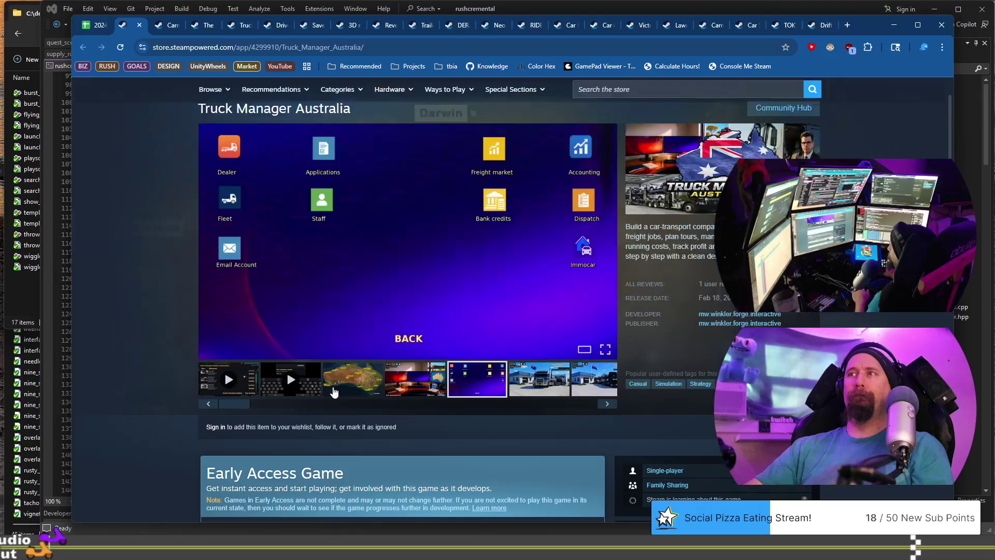
Step: View the truck depot screenshot, play the second video, and return to the Mega Carrier Simulator row
click(528, 381)
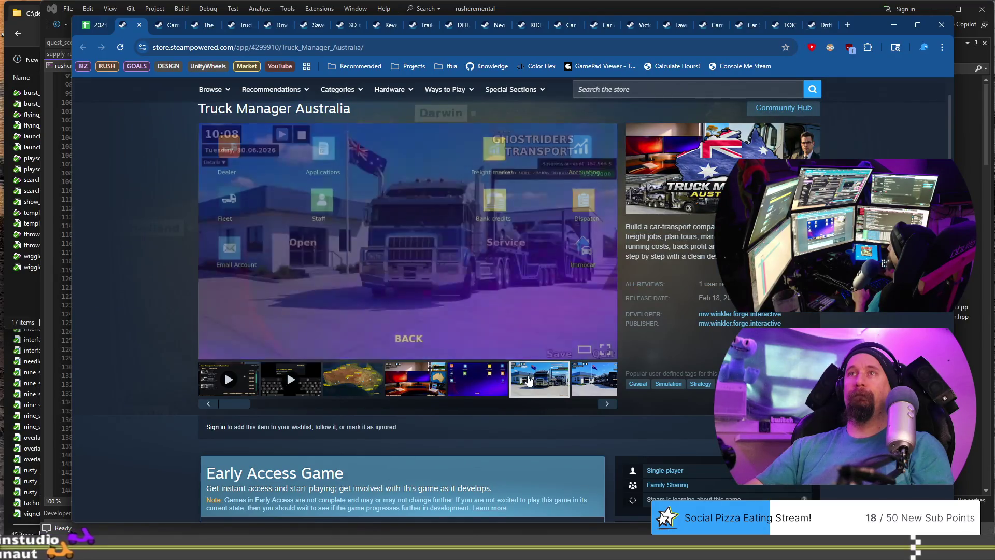
click(471, 382)
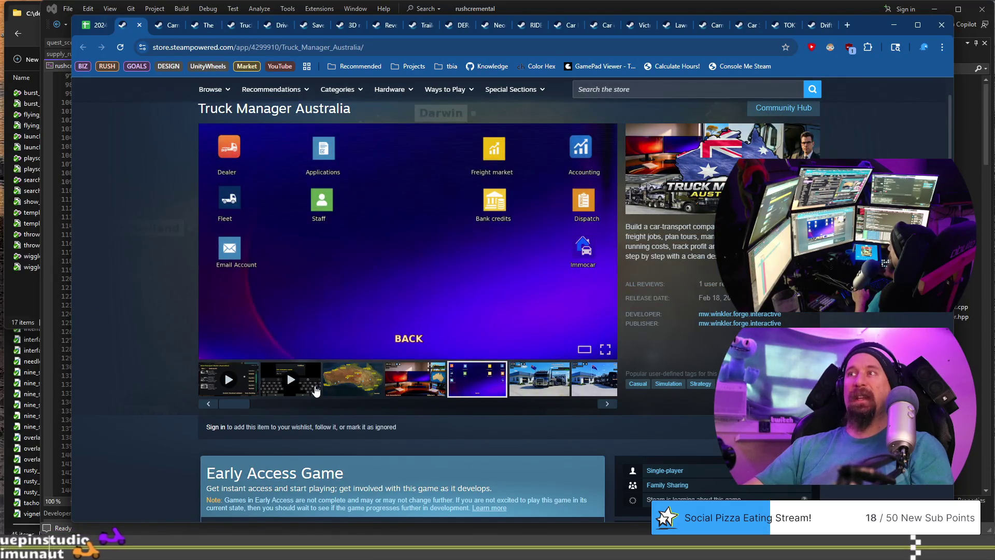
click(291, 381)
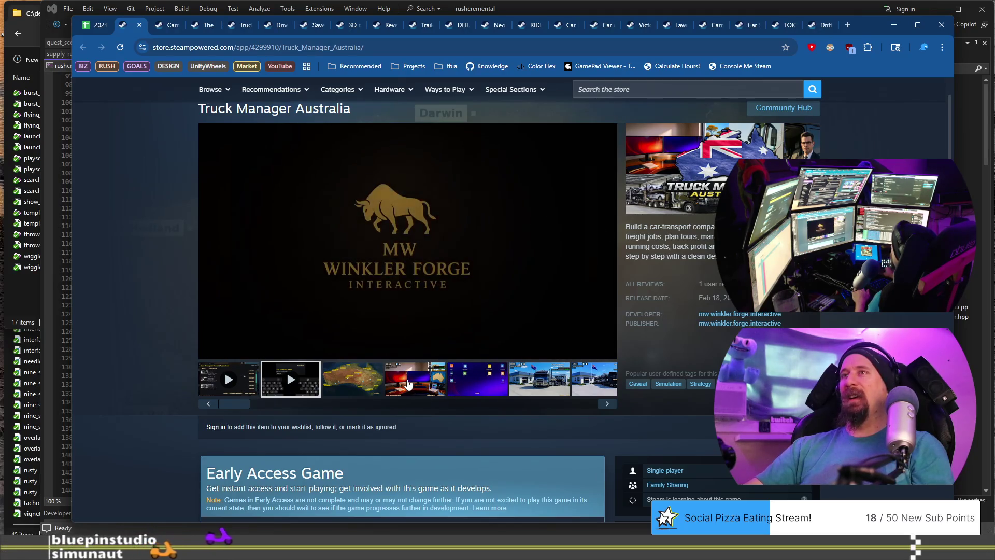
key(ctrl+shift+Tab)
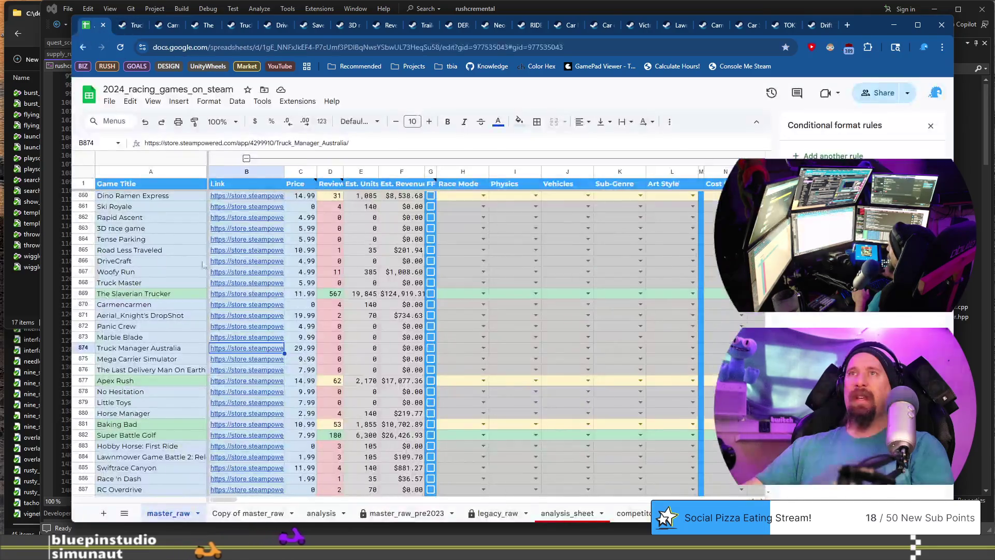
click(175, 358)
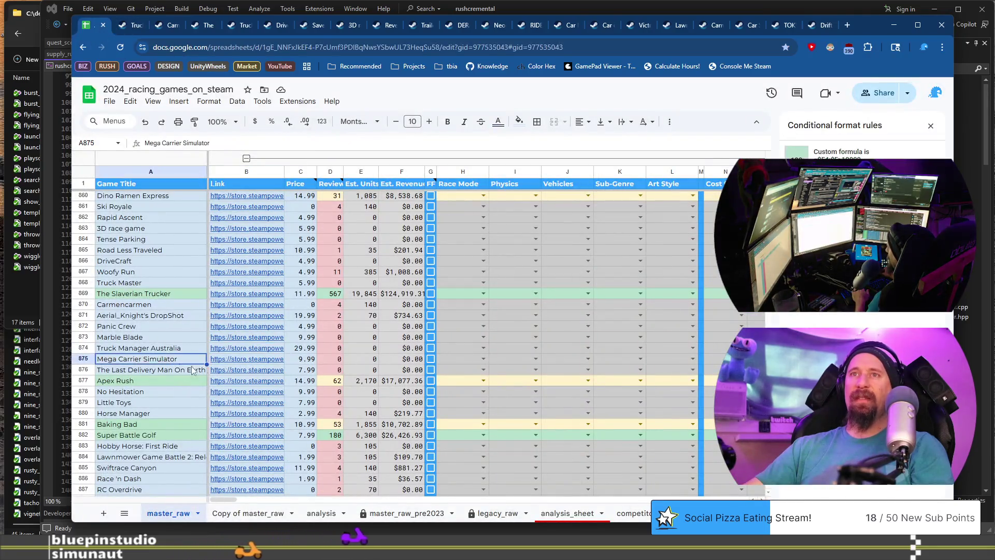
Step: Open Mega Carrier Simulator's Steam page, view its screenshots, and return to the spreadsheet
click(254, 362)
click(280, 378)
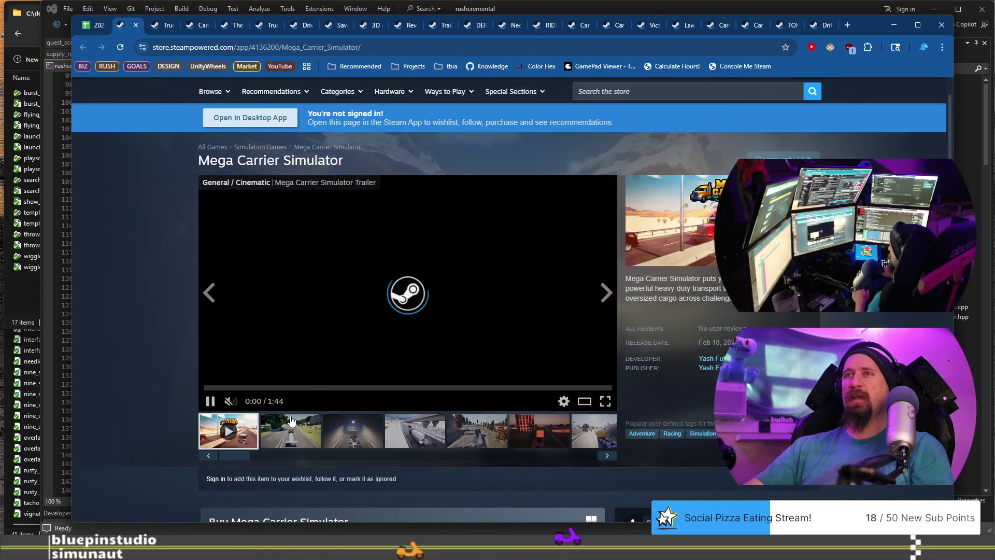
click(292, 421)
click(352, 430)
click(414, 430)
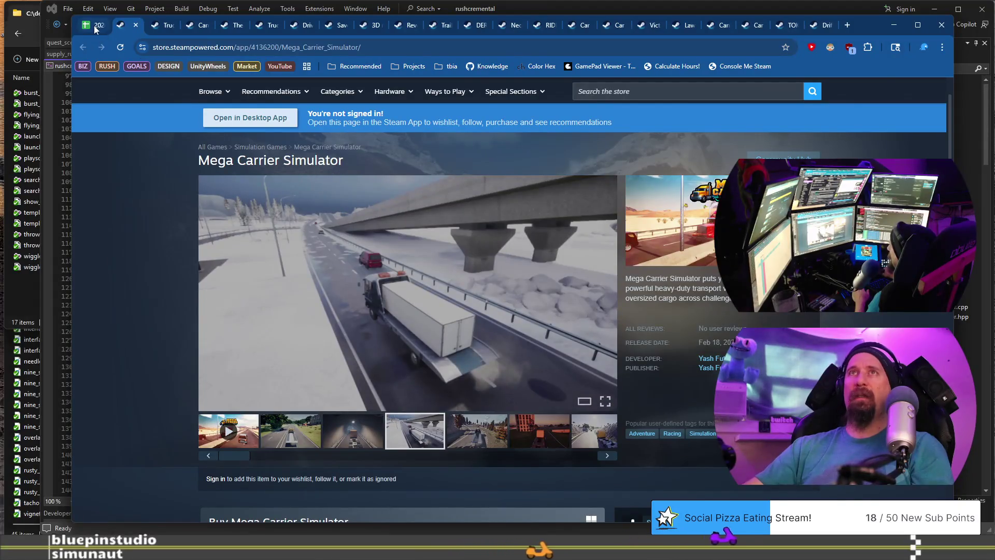
click(95, 25)
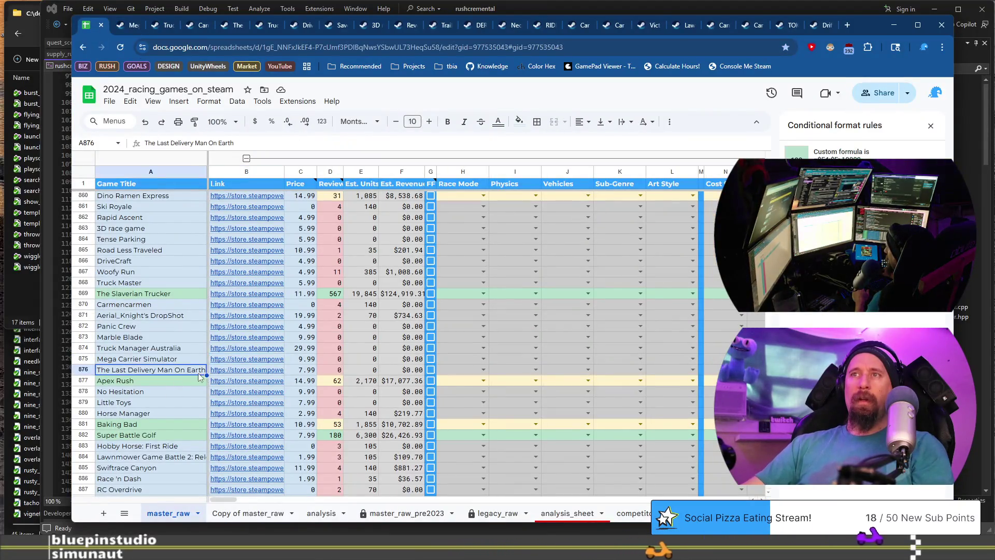
Step: Open The Last Delivery Man On Earth's store page and skip its trailer ahead to about 0:57
click(232, 371)
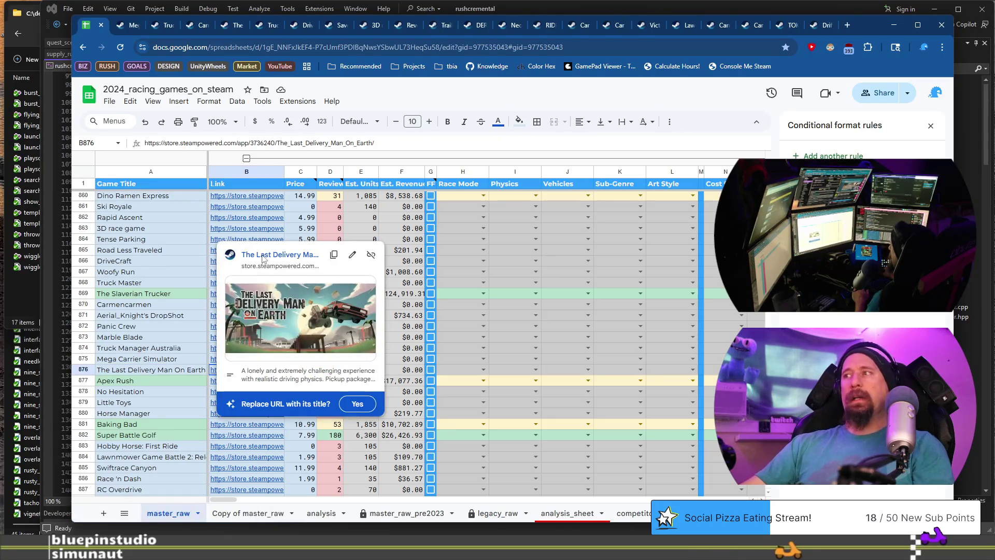
click(262, 255)
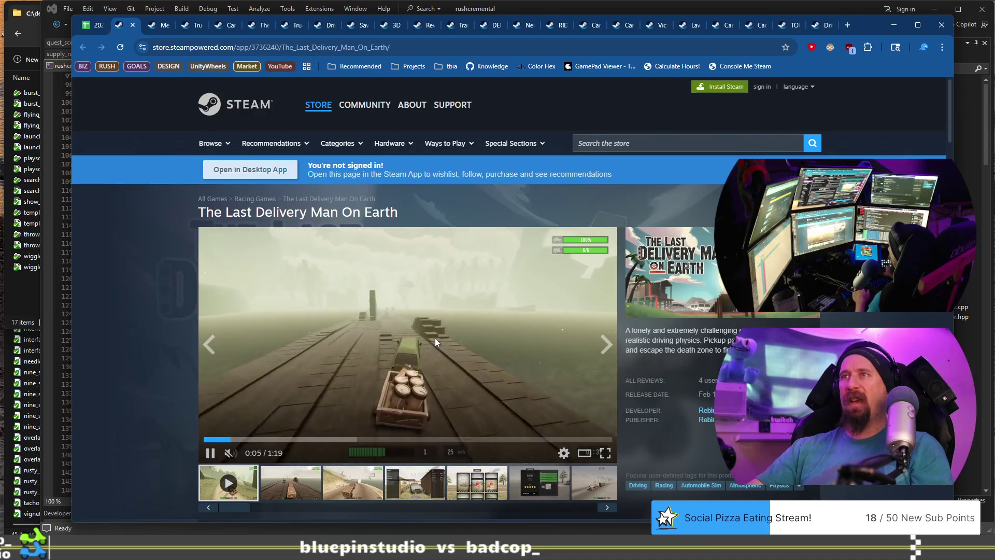
click(298, 439)
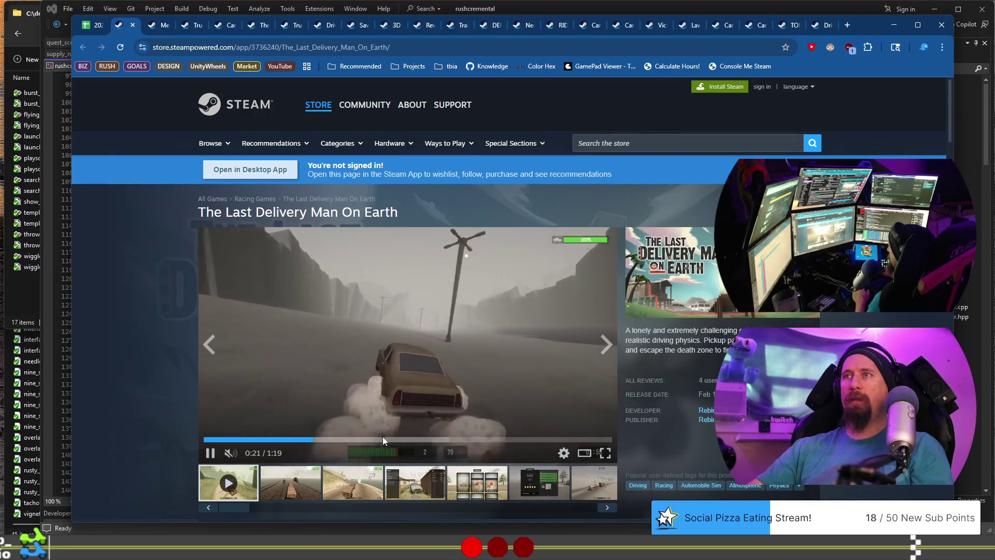
click(386, 439)
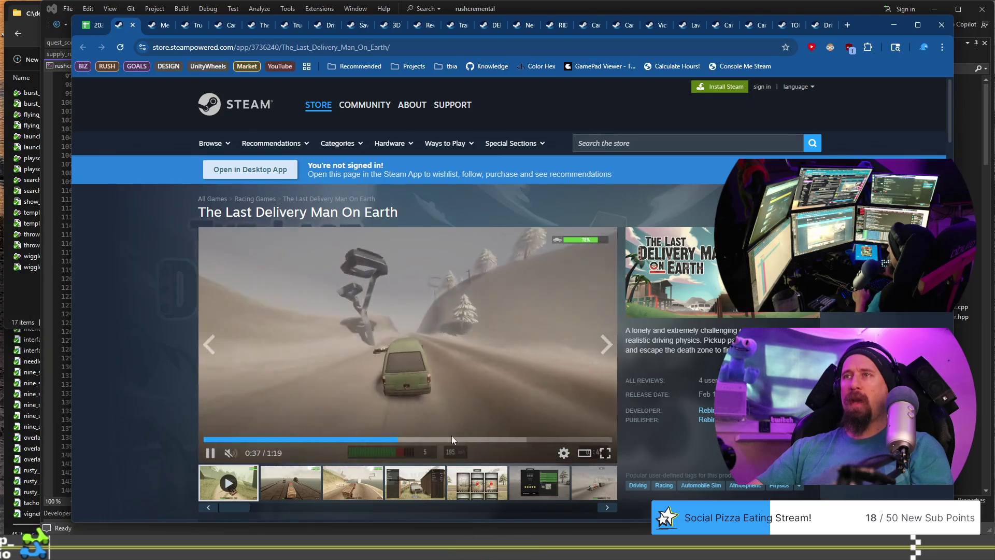
click(441, 439)
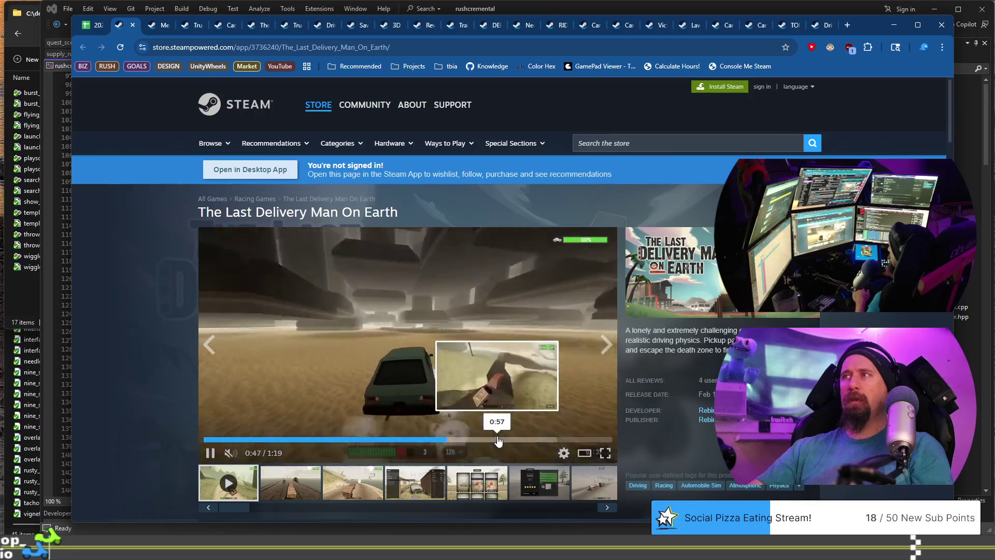
click(497, 439)
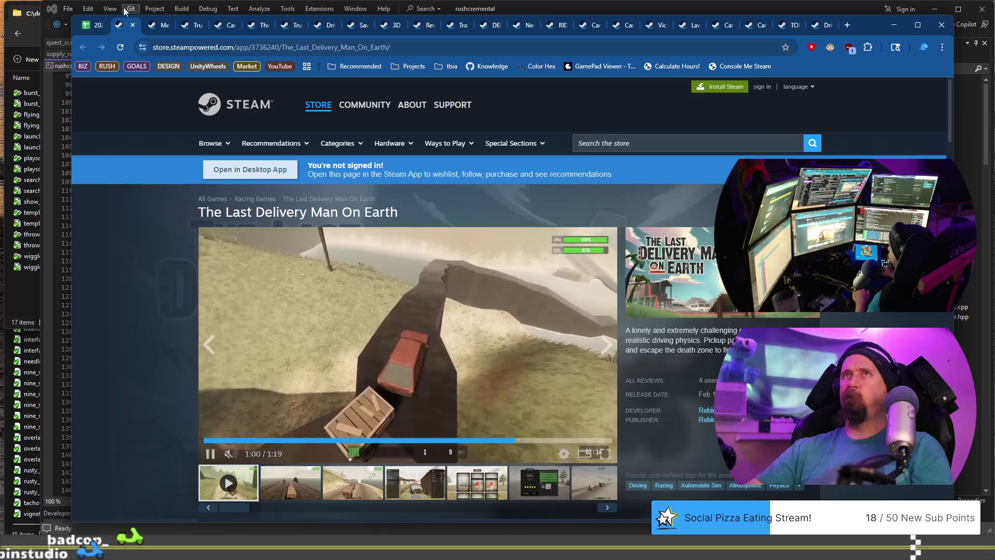
Step: Return to the spreadsheet, select cell A876, and scroll down to Apex Rush
click(96, 25)
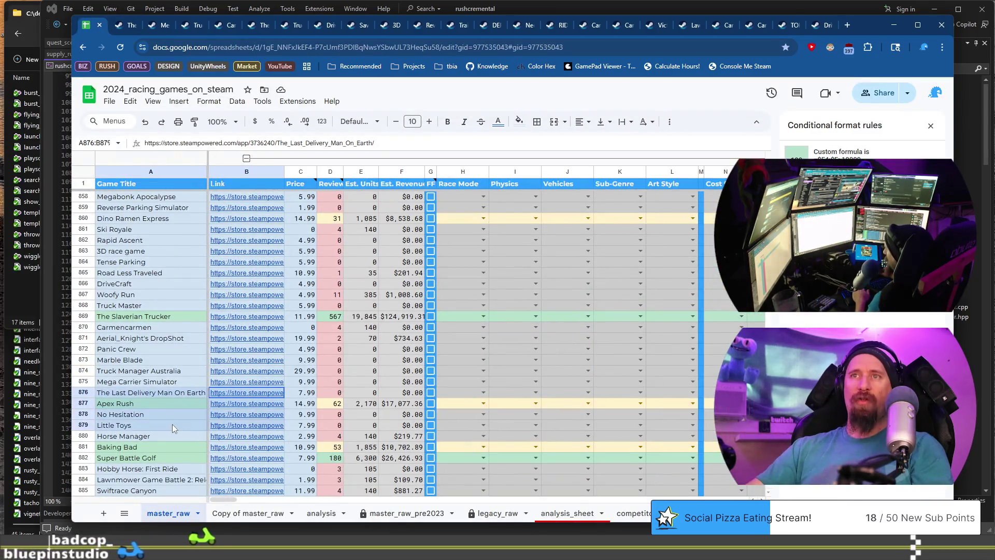
click(172, 392)
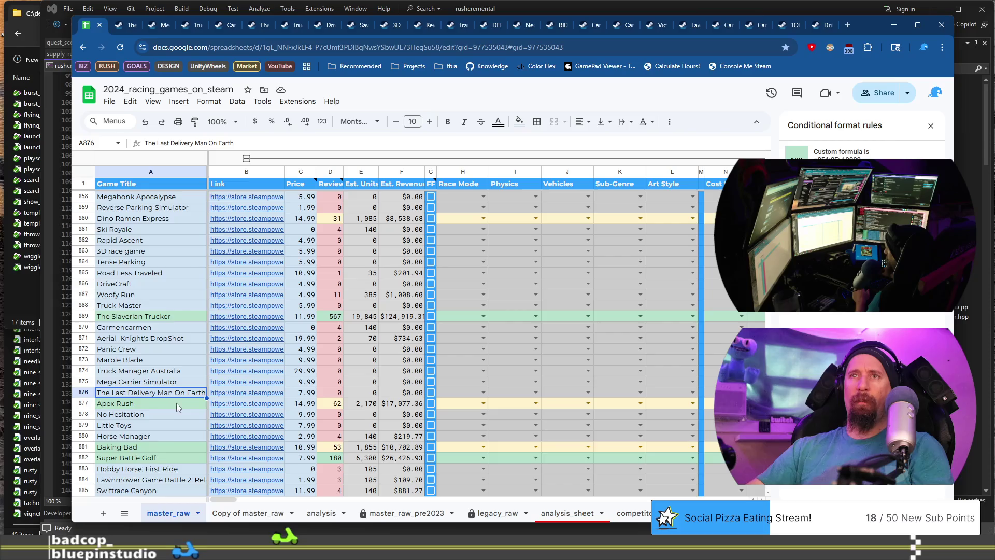
scroll(176, 404, down, 3)
Step: Open Apex Rush's Steam store page from its column B link and watch the trailer
mouse_move(255, 304)
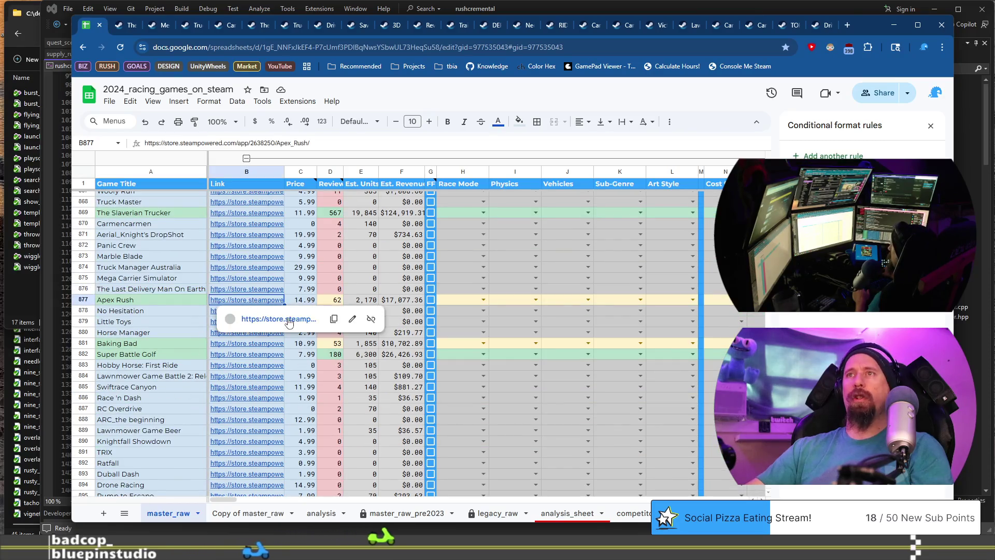
click(291, 319)
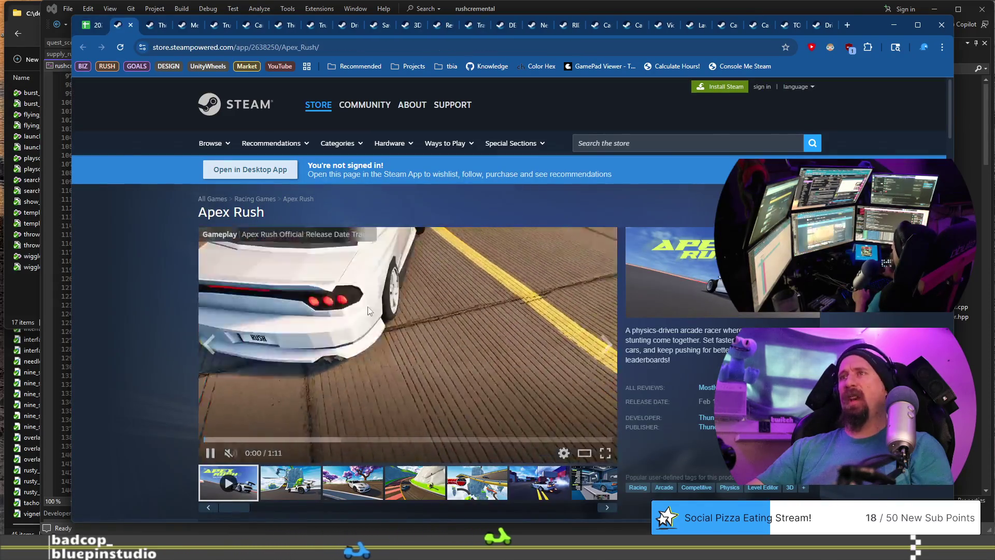
scroll(353, 318, down, 4)
scroll(350, 351, down, 3)
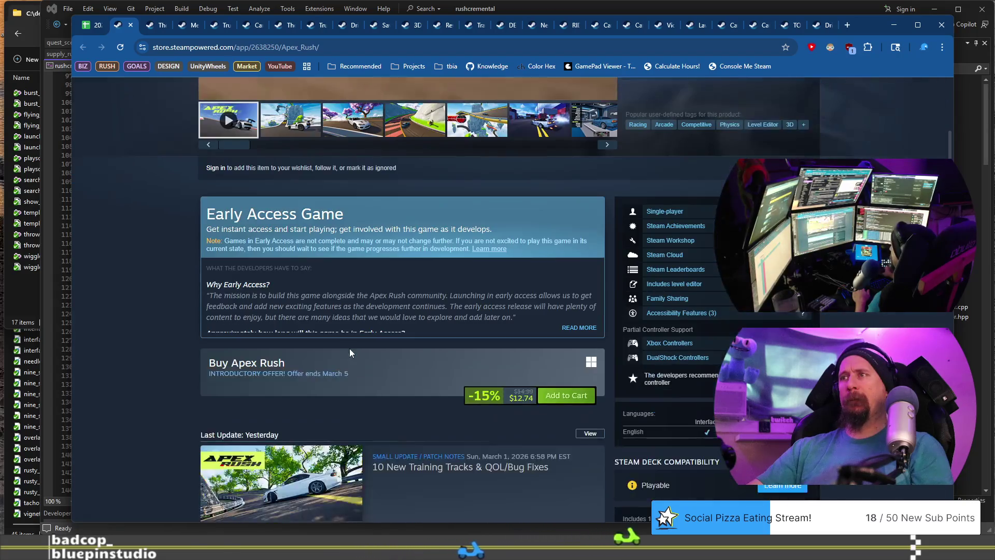
scroll(349, 349, up, 7)
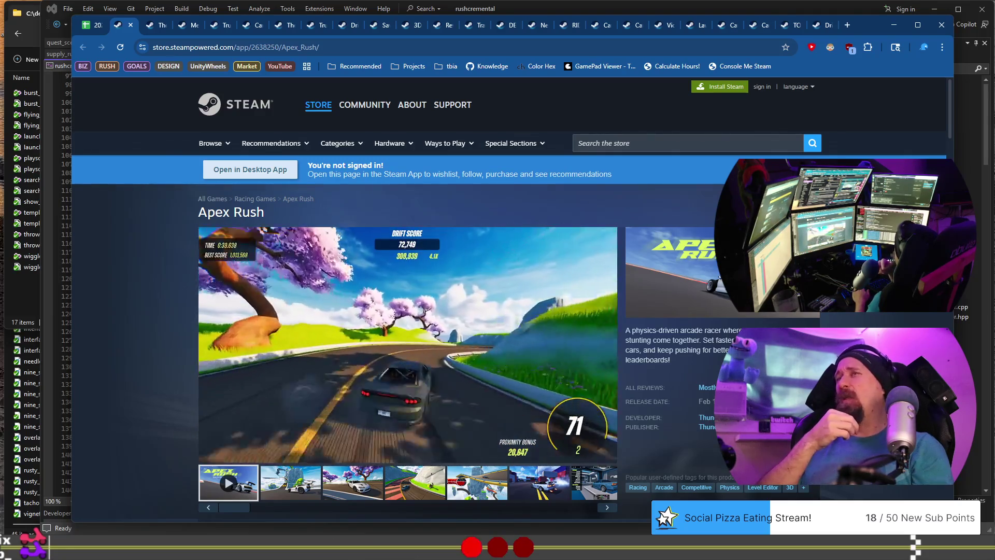
mouse_move(346, 347)
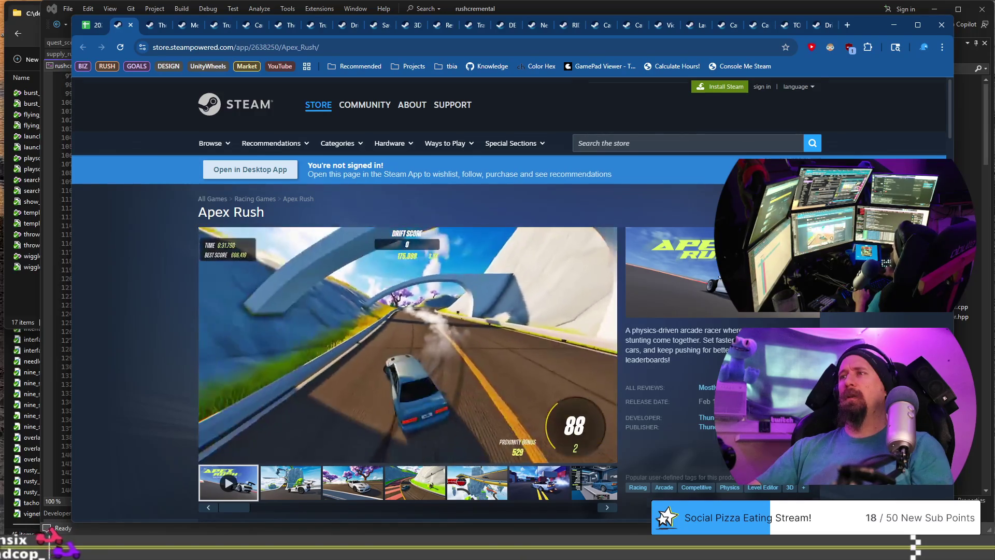
Step: Read Apex Rush's Early Access details and system requirements, then return to the spreadsheet
scroll(498, 311, down, 5)
scroll(497, 311, up, 2)
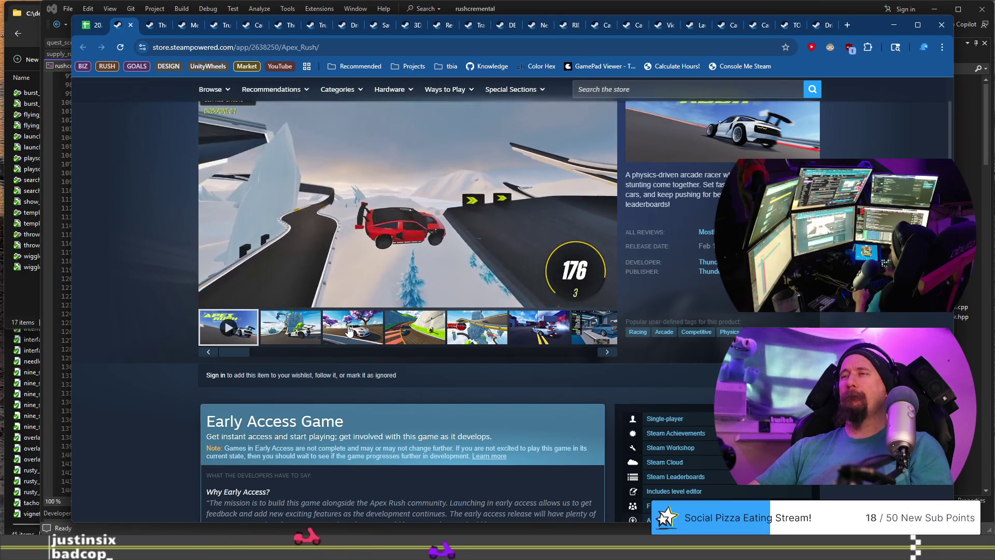
scroll(542, 416, down, 4)
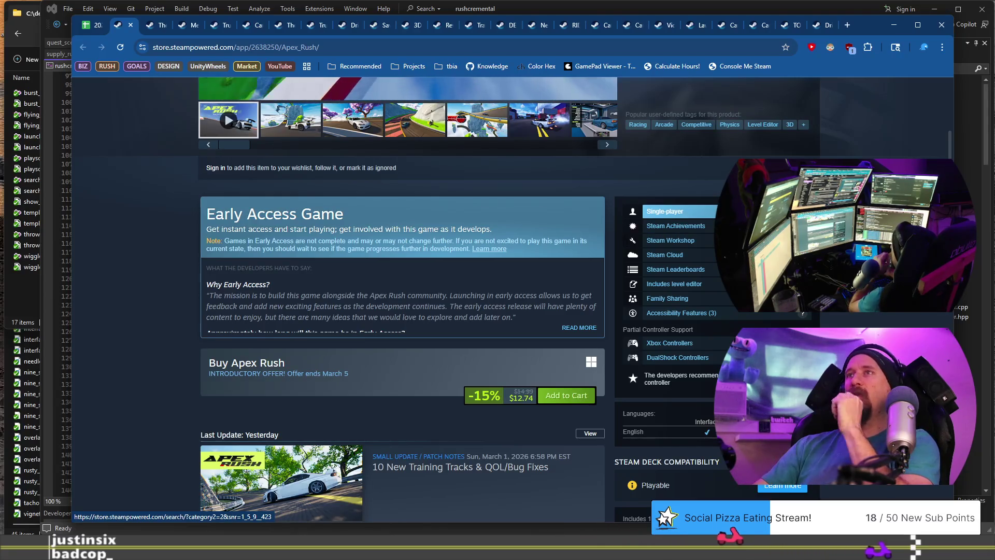
scroll(674, 233, down, 3)
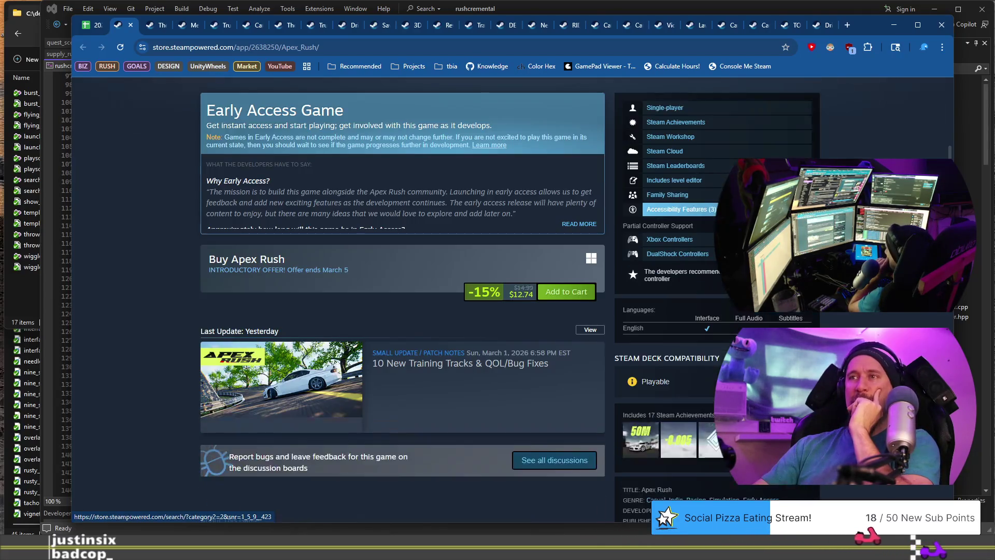
scroll(674, 233, up, 10)
scroll(674, 233, down, 5)
scroll(674, 232, down, 3)
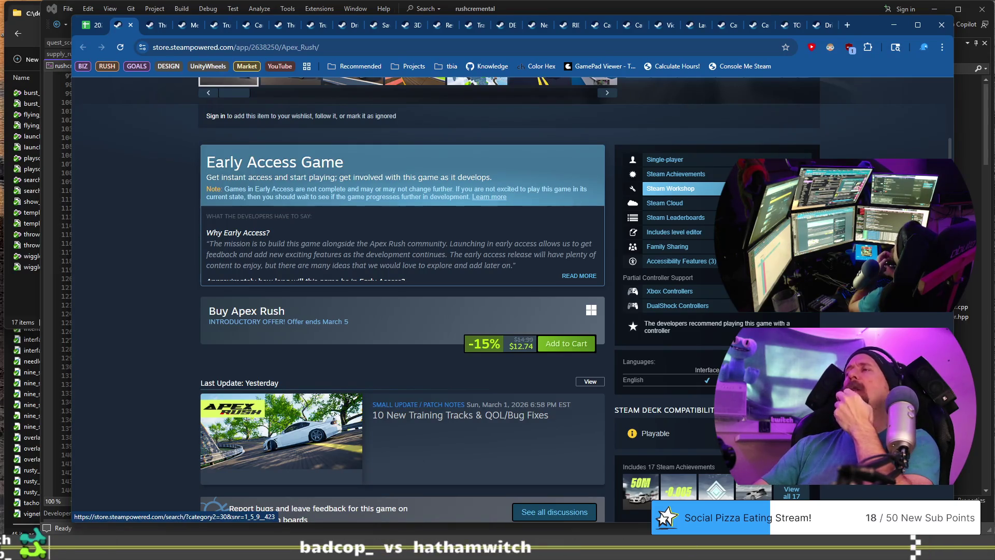
scroll(674, 188, down, 15)
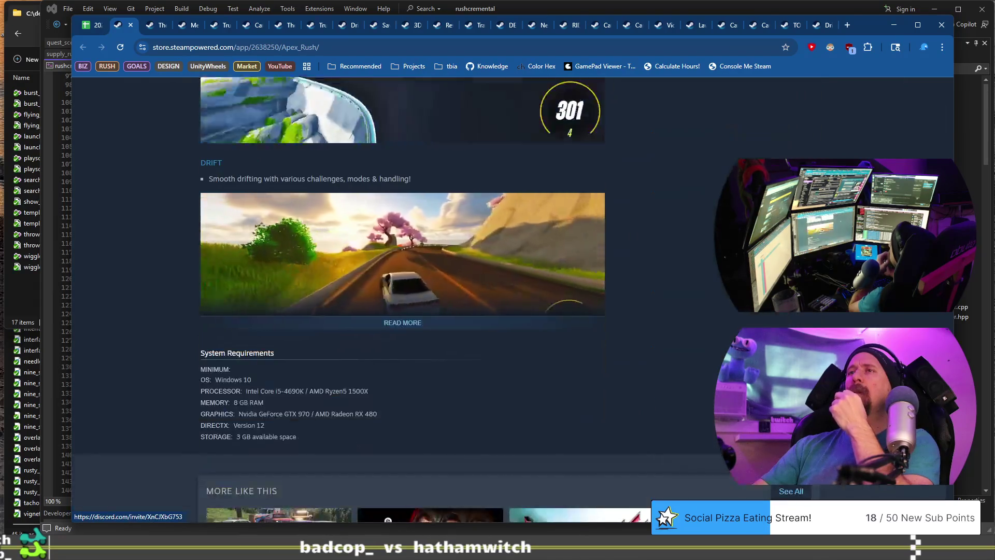
click(94, 25)
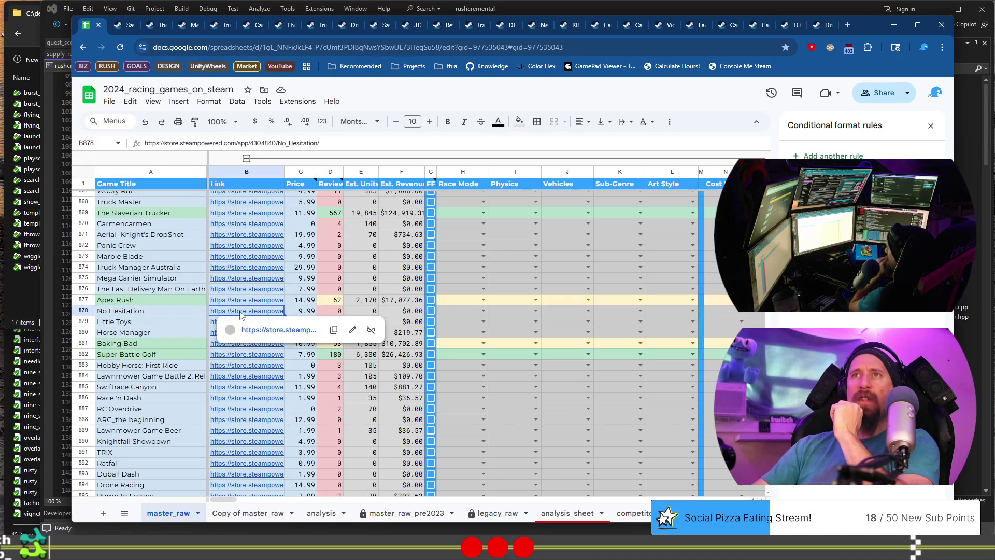
Step: Open No Hesitation's Steam page from B878 and go back to the spreadsheet
click(282, 328)
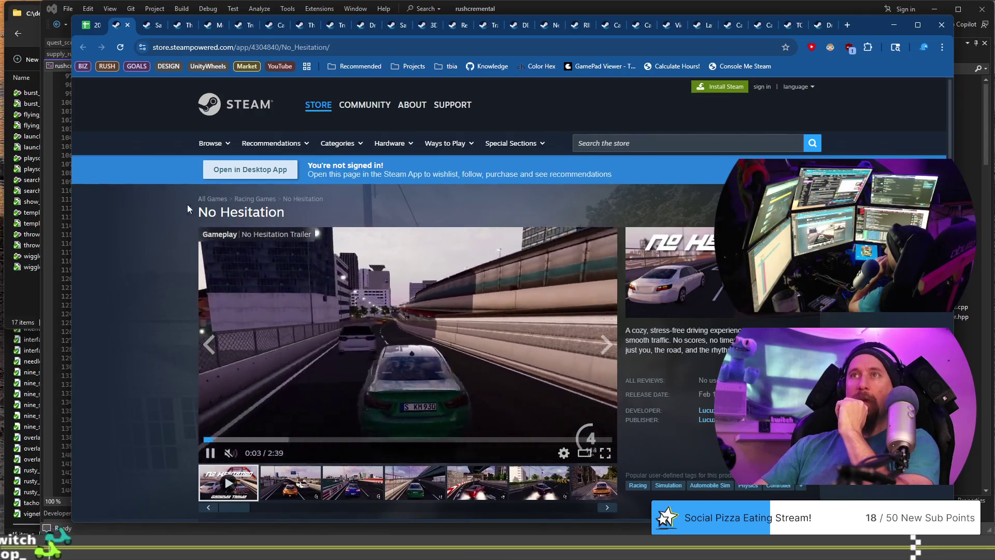
click(99, 25)
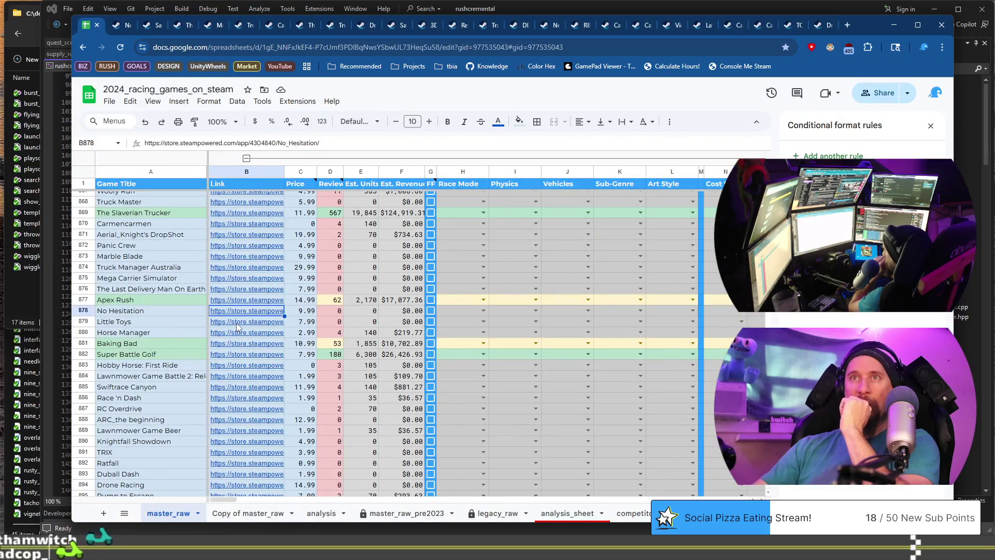
Step: Open Little Toys' Steam page, view the fourth and space-scene screenshots, select its address, and close it
click(258, 342)
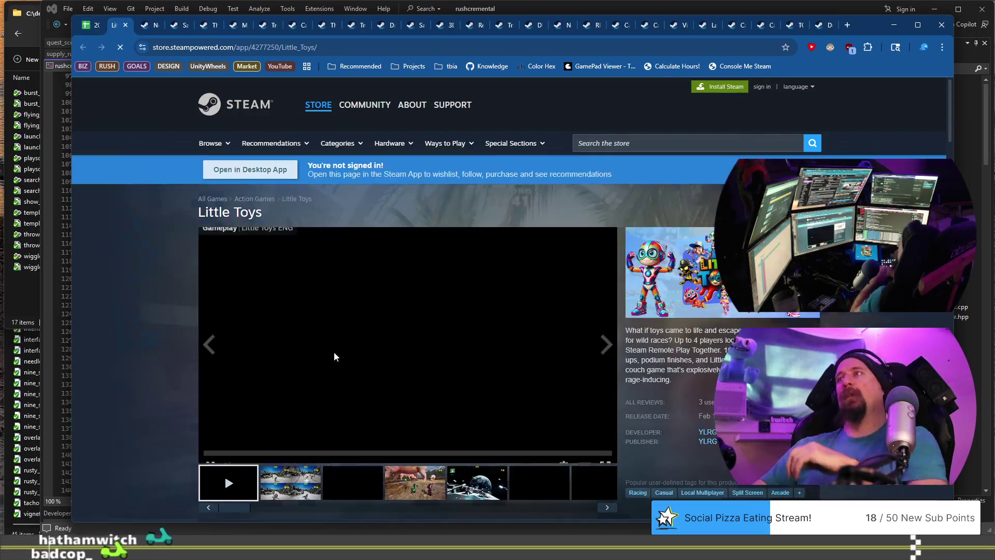
click(398, 487)
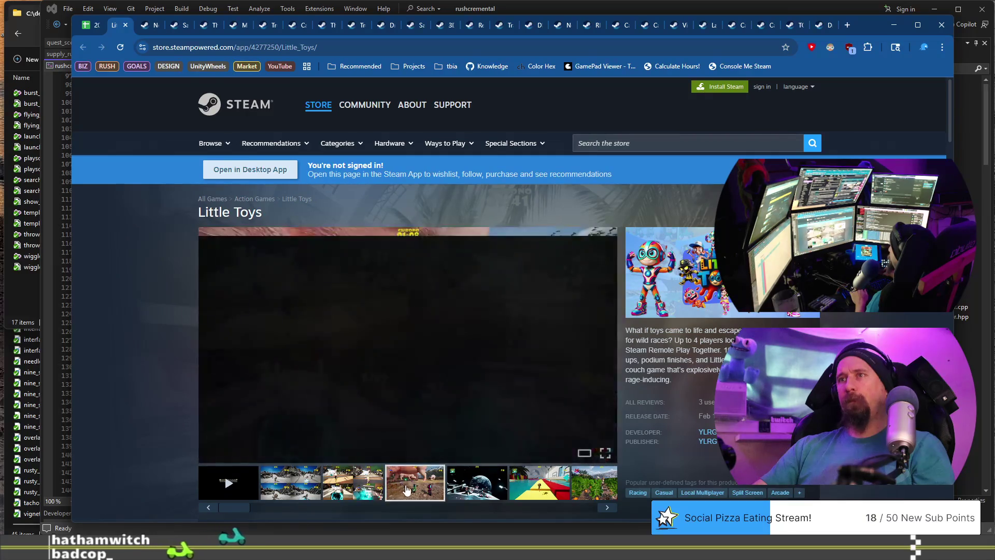
click(504, 492)
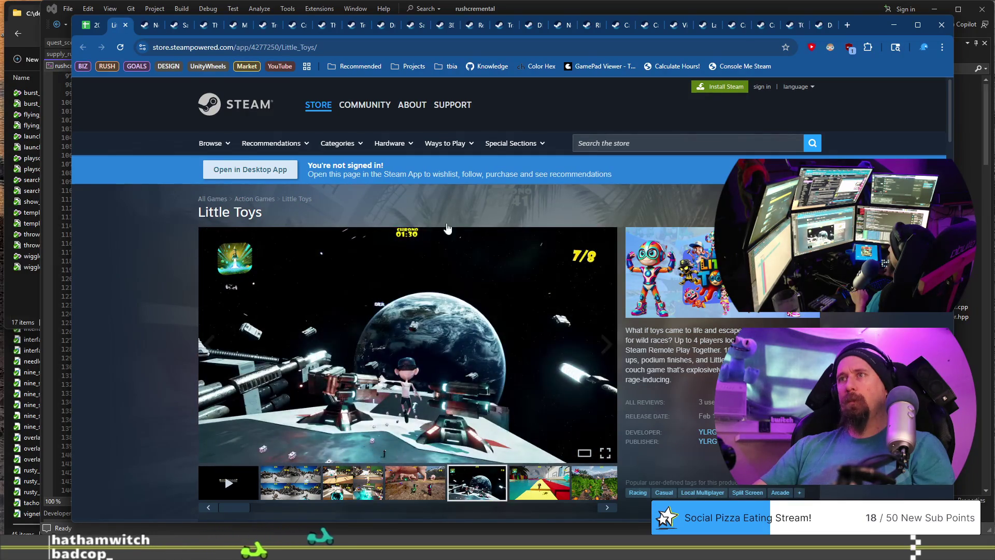
click(411, 54)
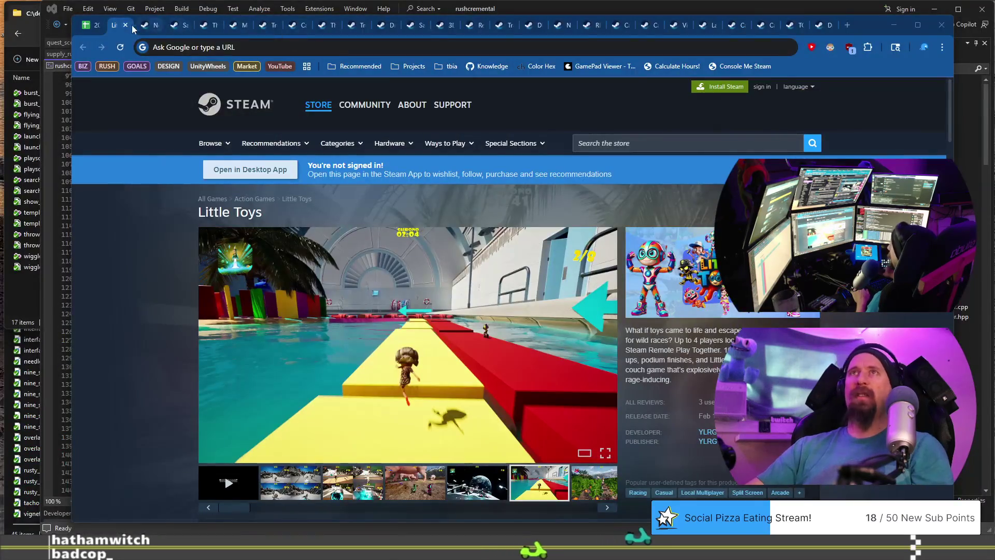
click(125, 25)
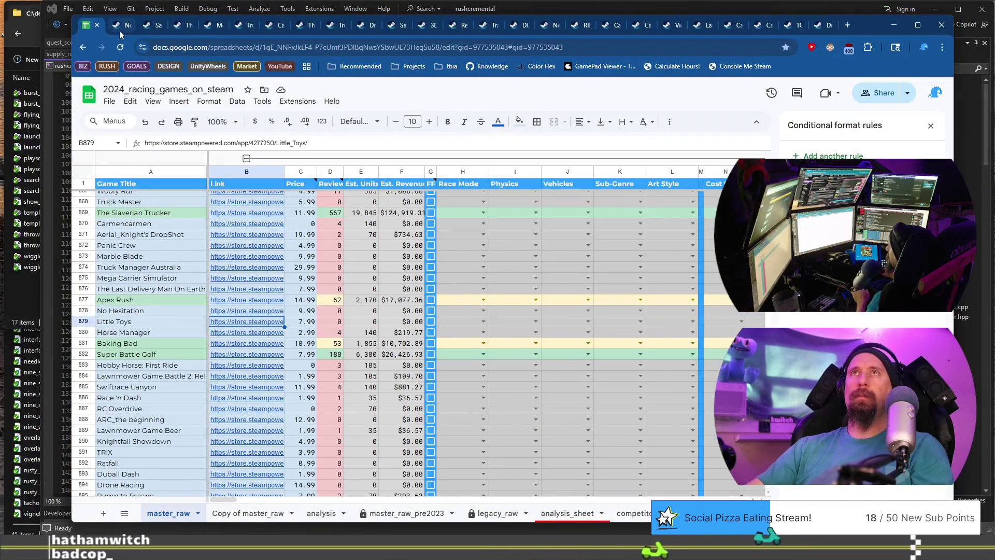
scroll(145, 328, down, 3)
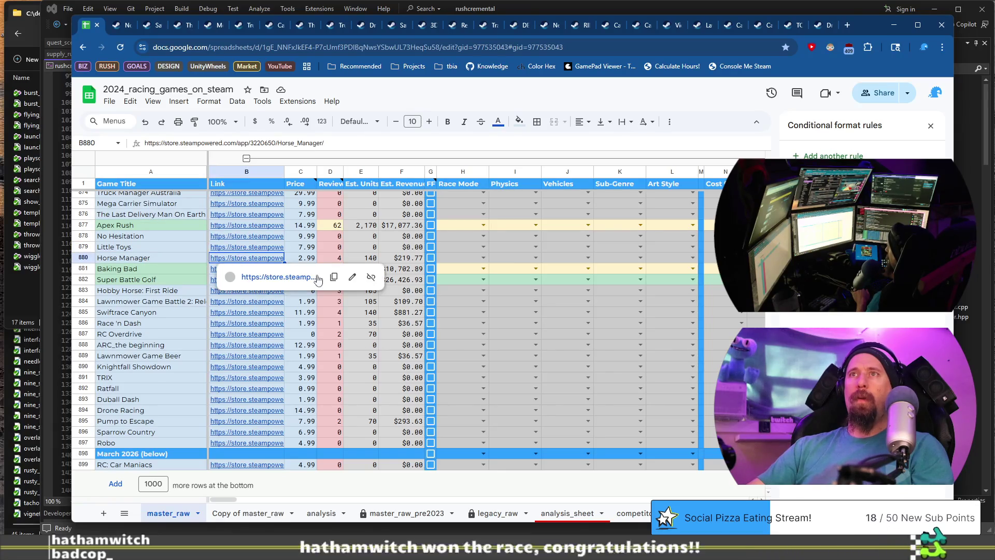
Step: Open the Horse Manager store page and view its screenshots, including the ASCII shop and horse-sale table
click(310, 278)
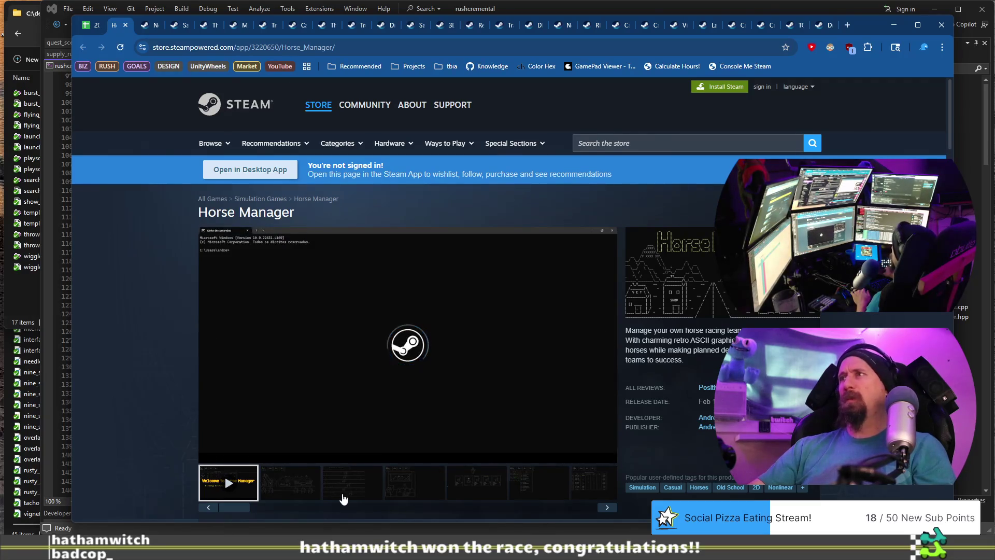
click(342, 493)
click(410, 493)
click(475, 490)
click(544, 489)
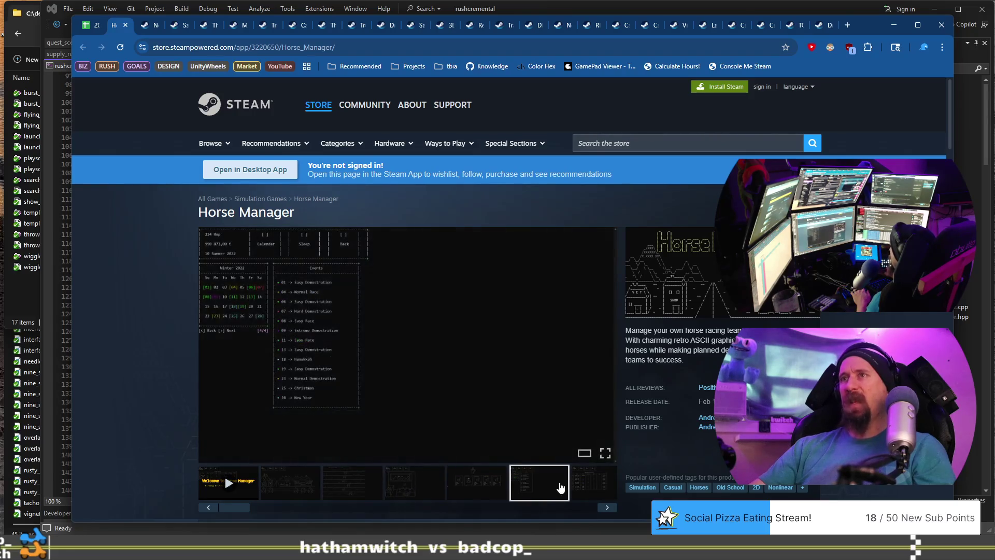
click(305, 487)
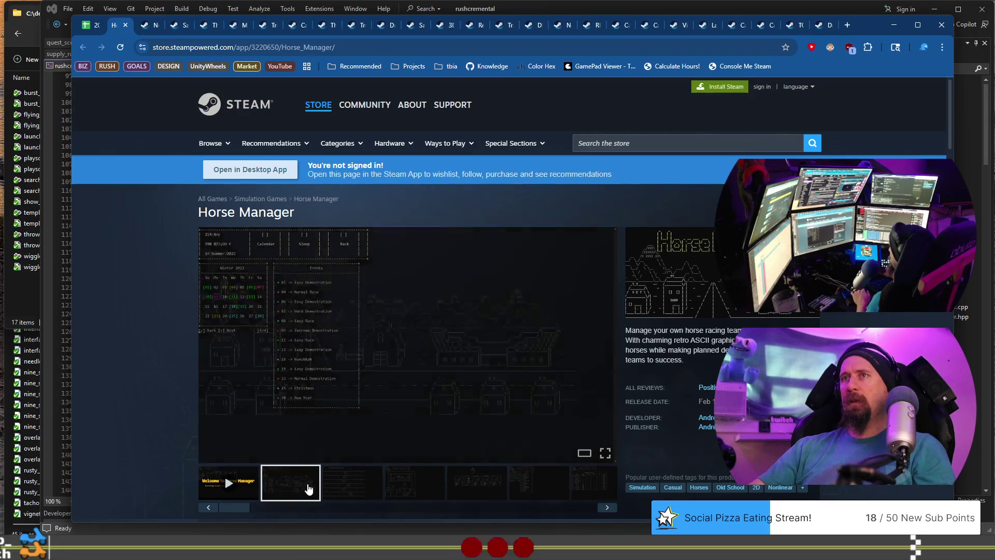
click(358, 495)
click(425, 493)
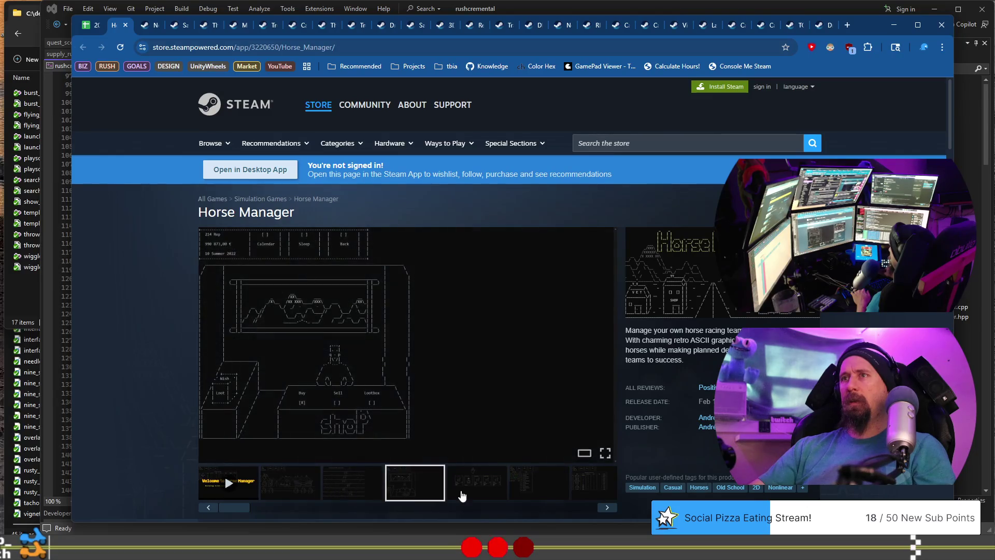
click(530, 485)
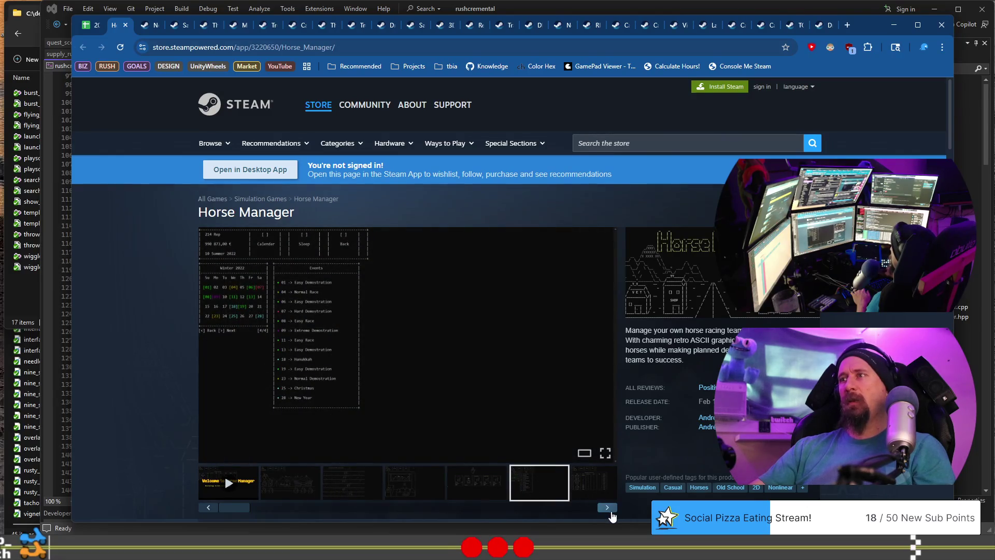
click(607, 508)
Step: Step through the Horse Manager screenshot carousel from the trailer to the last image
click(610, 510)
click(610, 510)
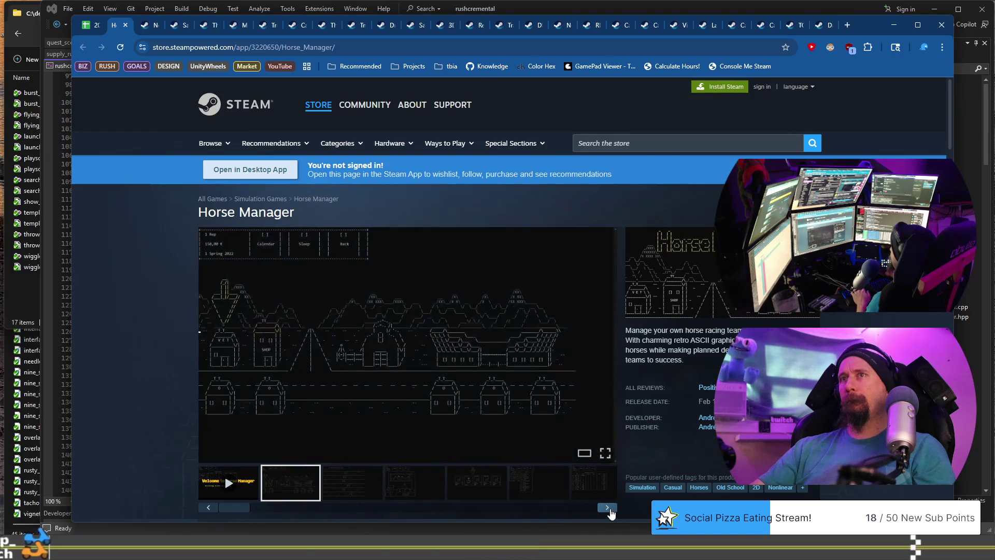
click(610, 511)
click(611, 510)
click(610, 510)
click(611, 510)
click(610, 510)
Step: Scroll through the Horse Manager page details, then copy its URL and close the page
scroll(499, 380, down, 5)
scroll(499, 380, down, 10)
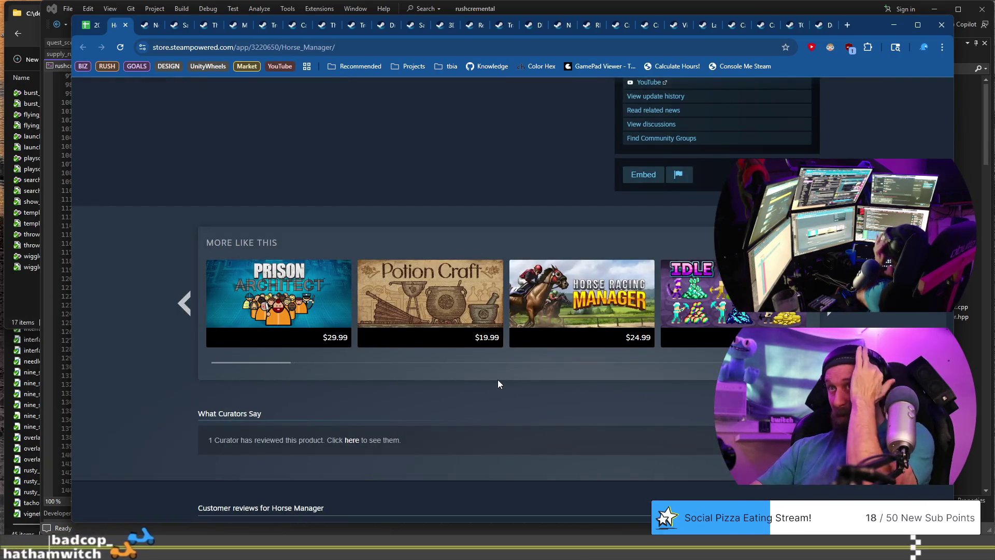
scroll(498, 379, up, 10)
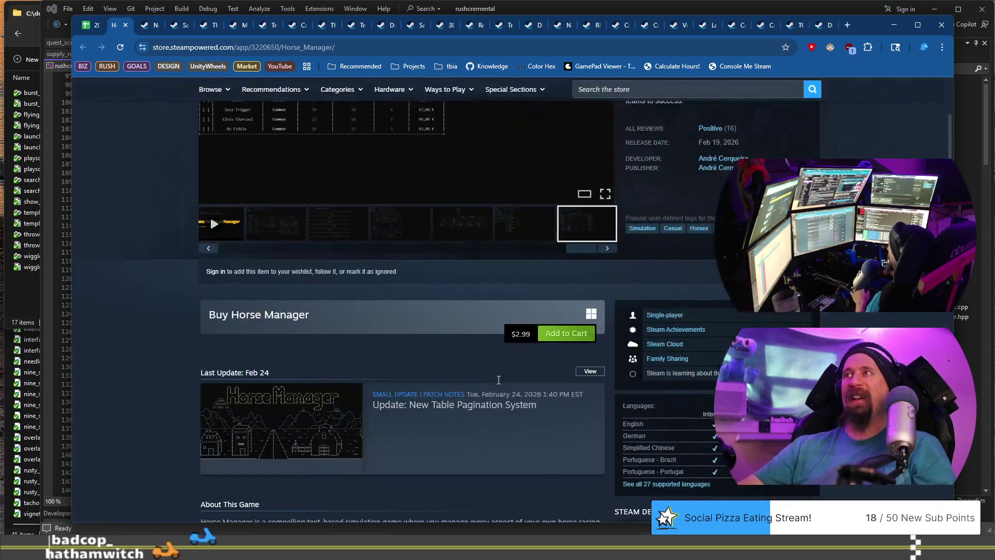
scroll(497, 379, down, 4)
scroll(498, 380, up, 1)
scroll(497, 380, down, 7)
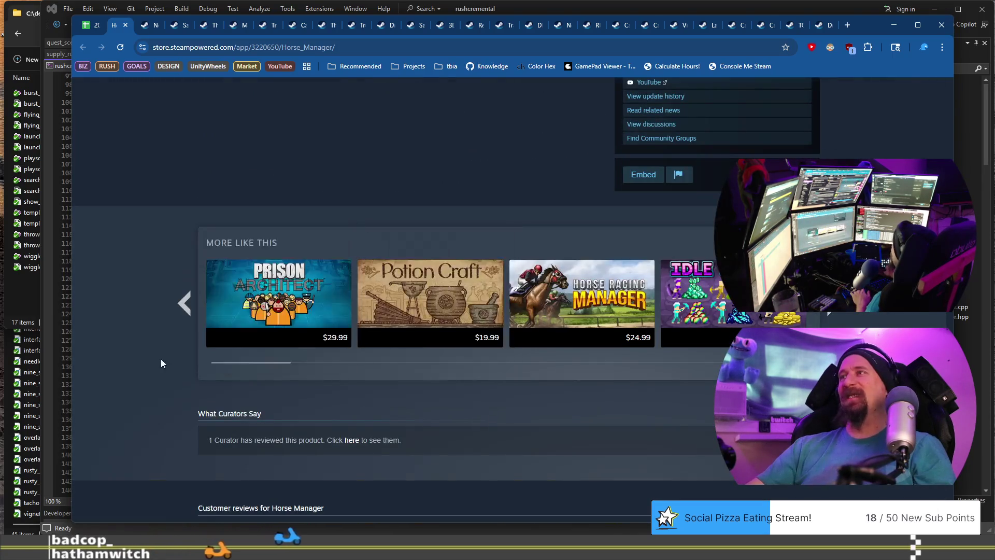
scroll(161, 359, up, 15)
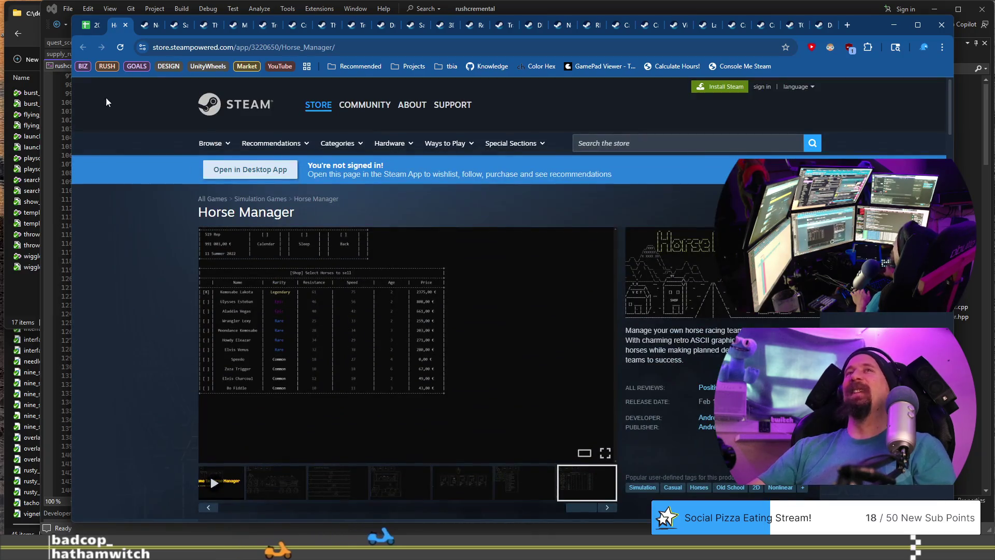
click(202, 48)
key(BackSpace)
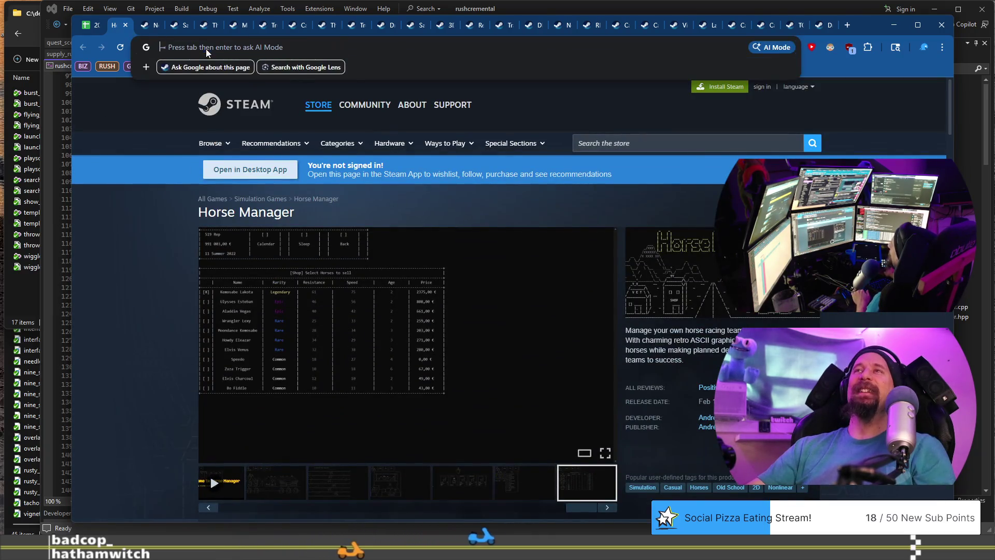
click(126, 26)
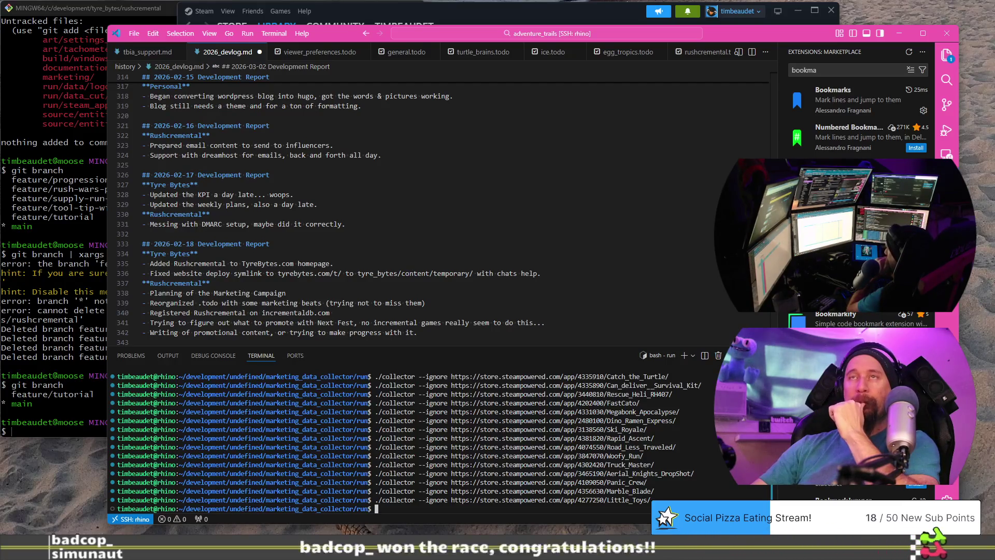
Step: Open a new browser tab in its own window and start typing 'arw' toward archive.org
key(alt+Tab)
key(alt+Tab)
key(alt+Tab)
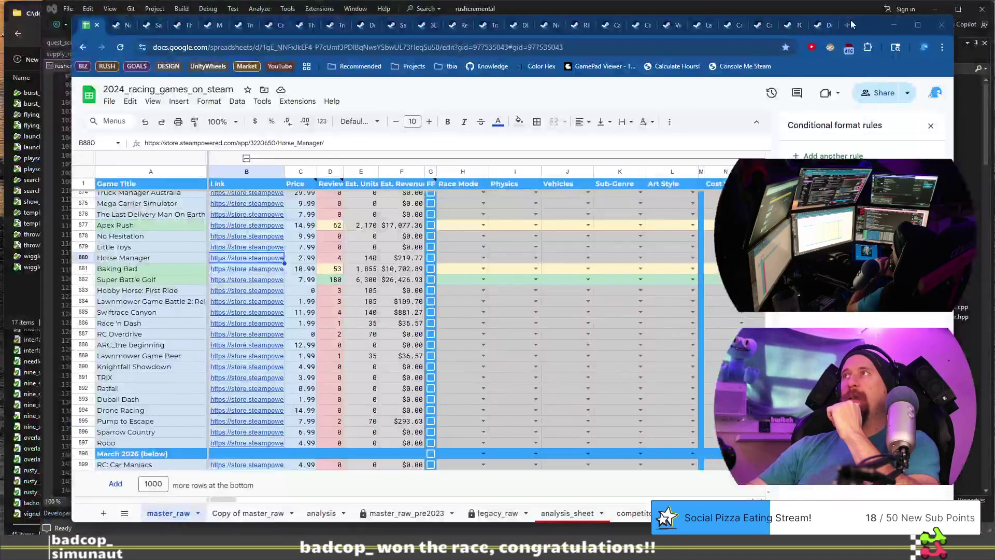
key(alt+Tab)
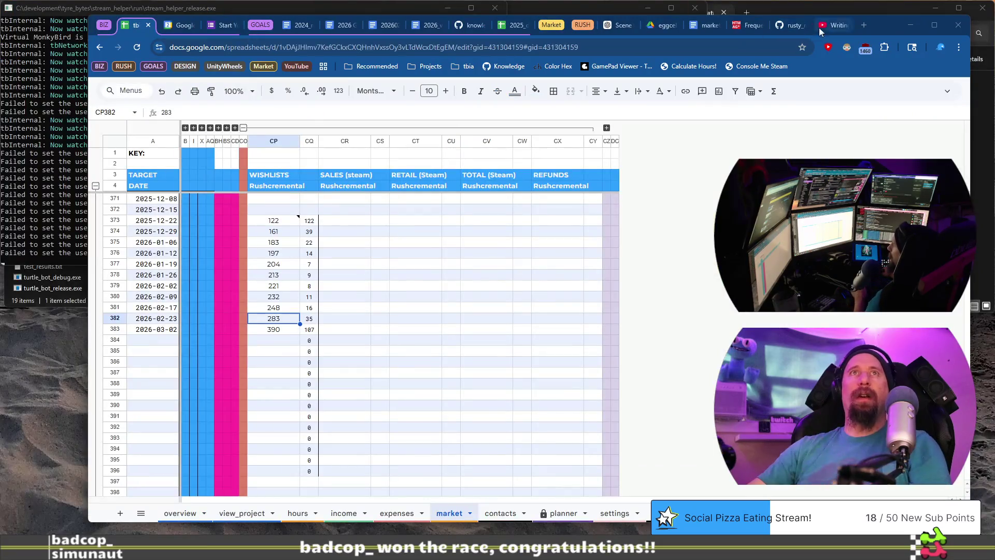
click(864, 25)
mouse_move(832, 27)
mouse_down()
mouse_move(418, 98)
mouse_move(842, 80)
mouse_move(505, 113)
mouse_up()
text(arw)
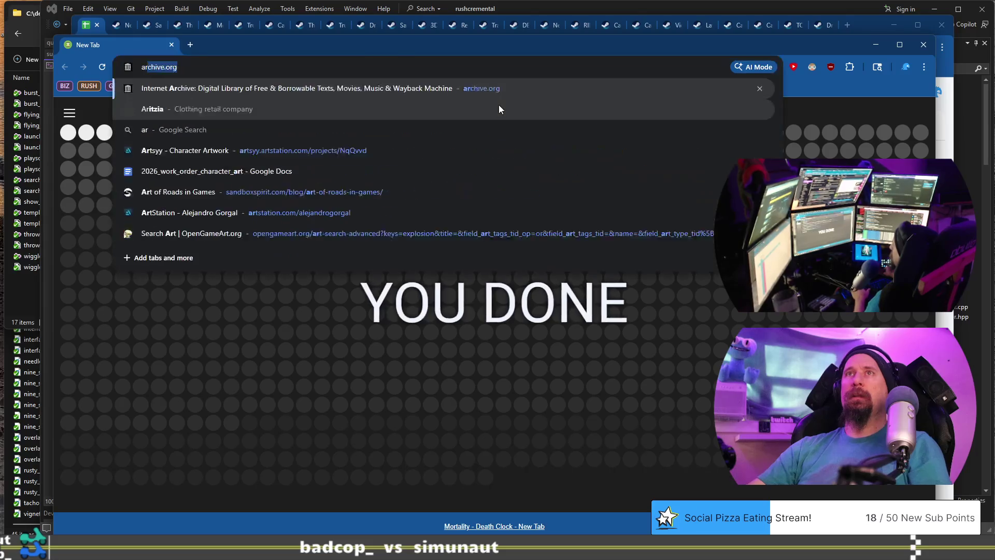
key(BackSpace)
key(BackSpace)
key(BackSpace)
text(steampowered)
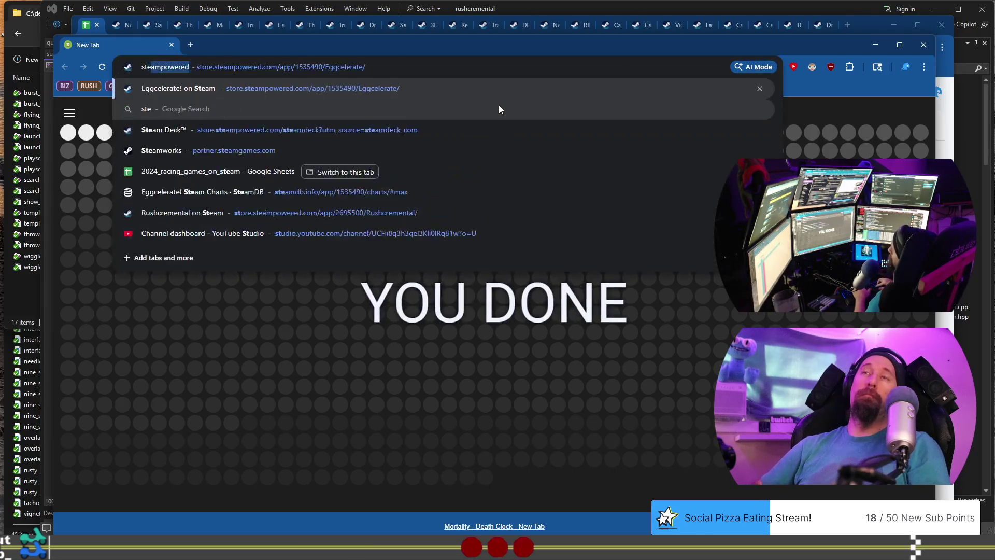
key(Return)
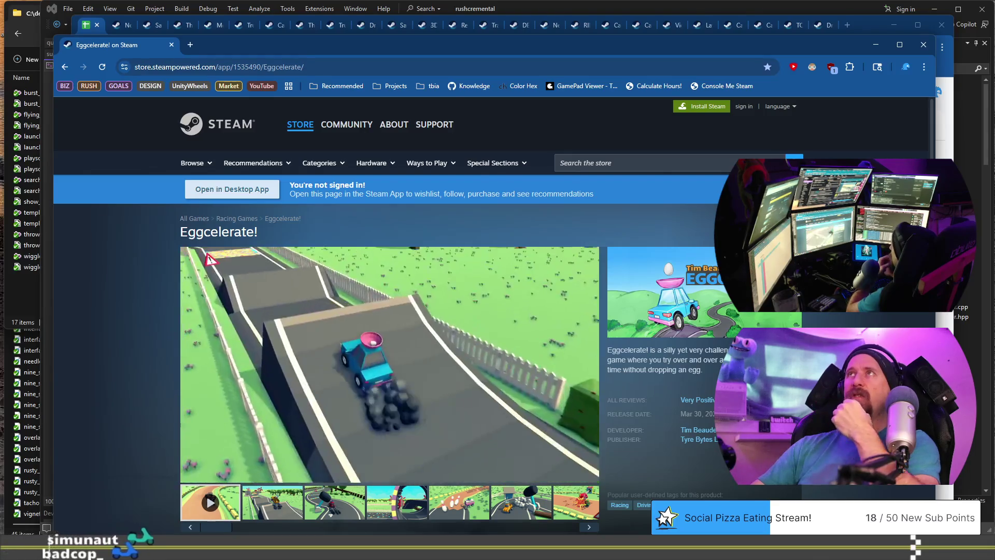
scroll(389, 363, down, 7)
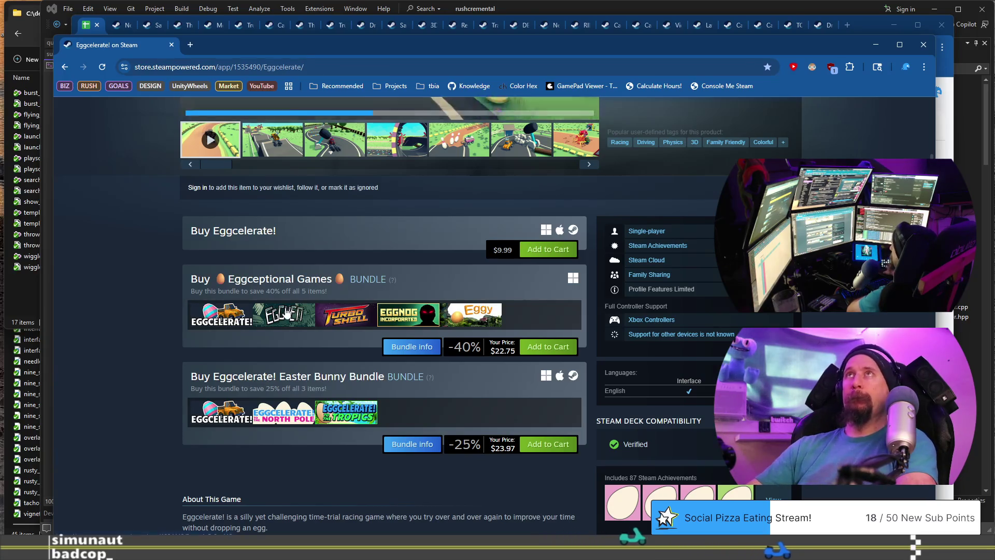
mouse_move(286, 312)
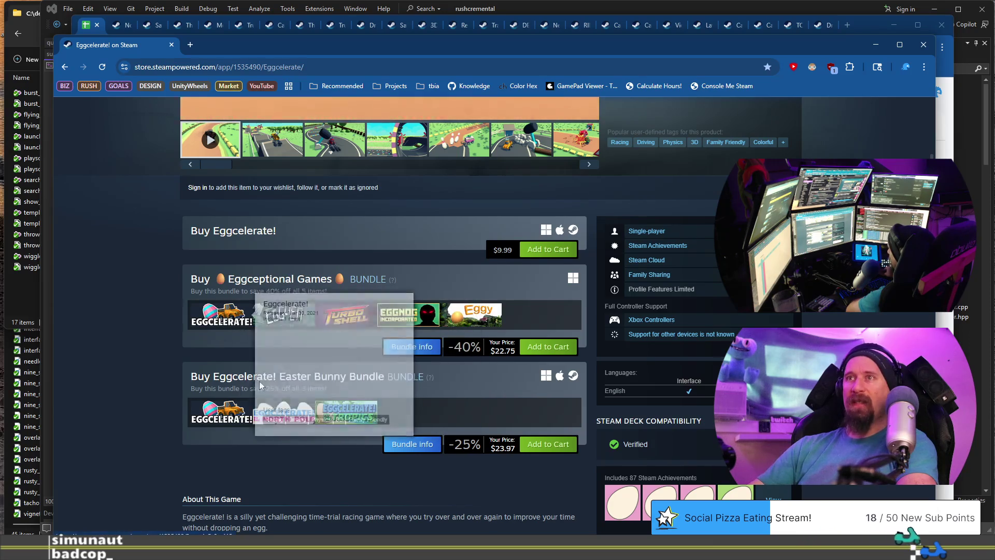
scroll(257, 377, down, 4)
scroll(245, 384, down, 6)
scroll(245, 384, down, 9)
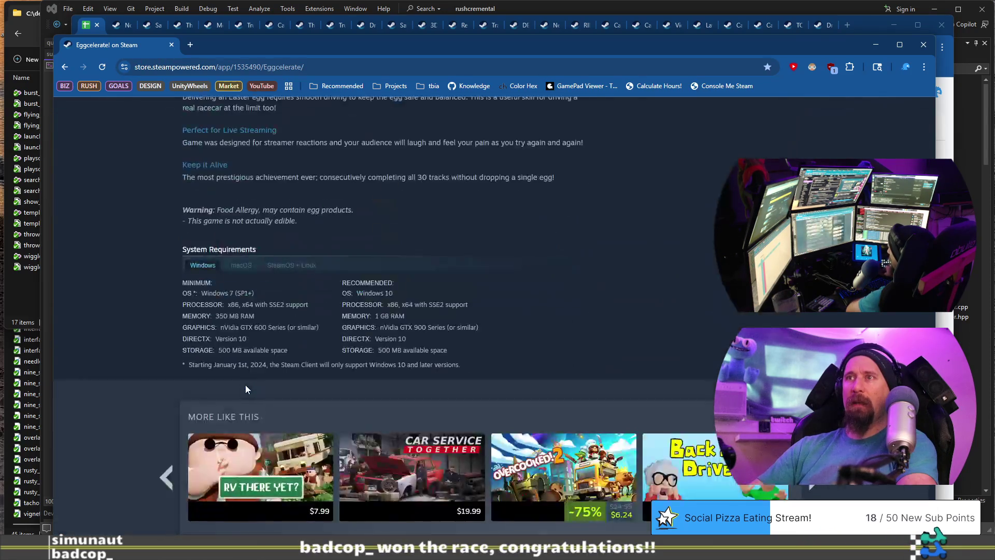
scroll(250, 374, up, 6)
scroll(250, 371, up, 18)
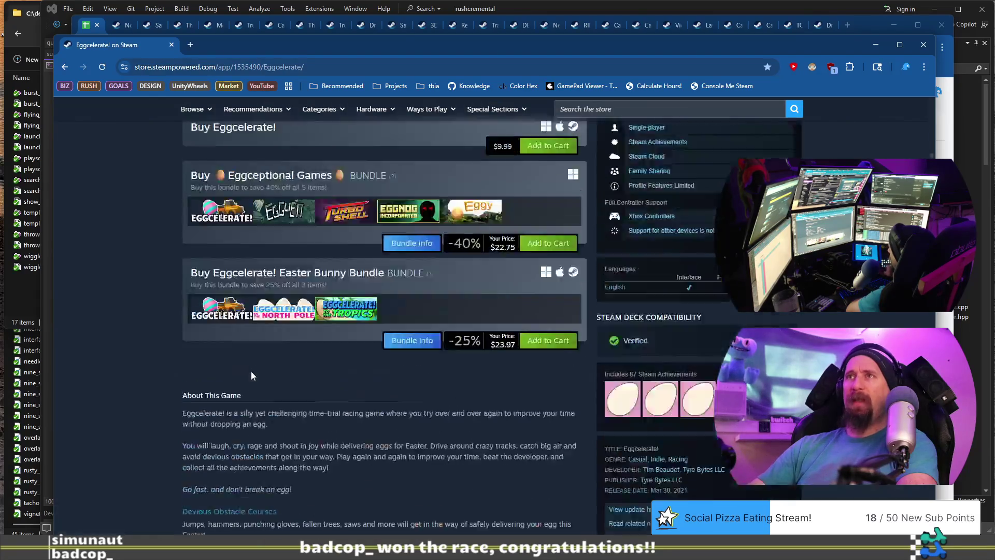
scroll(309, 362, down, 19)
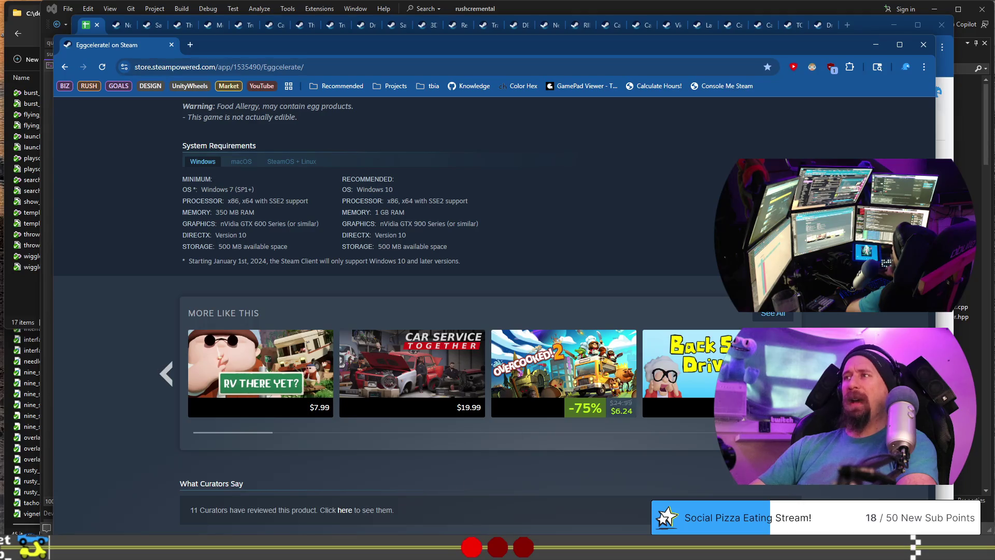
mouse_move(700, 379)
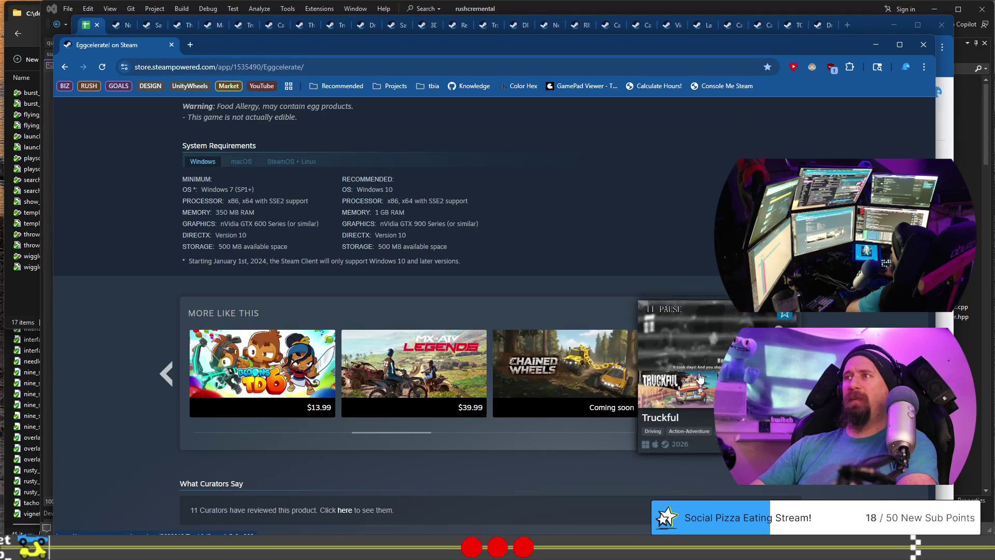
click(687, 348)
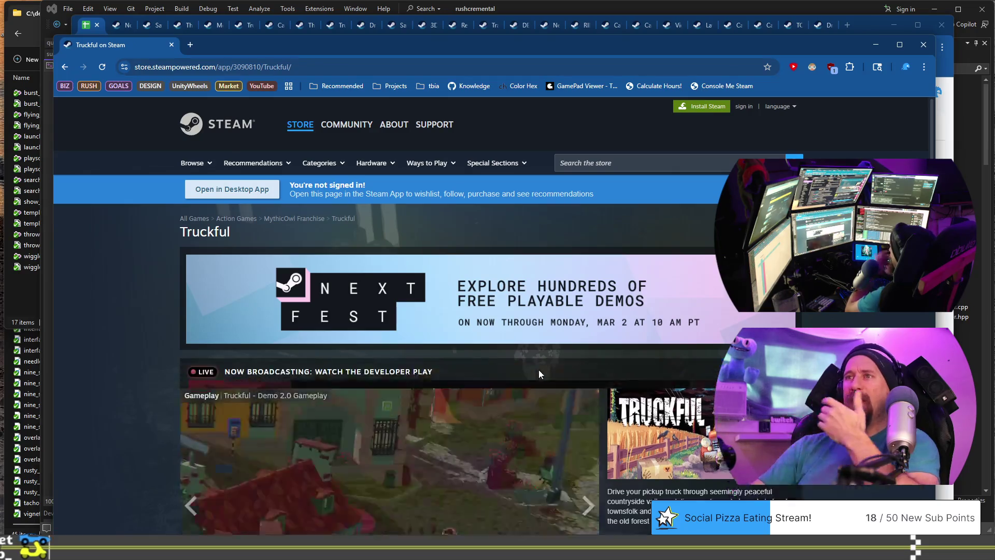
scroll(539, 369, down, 5)
scroll(539, 369, down, 5)
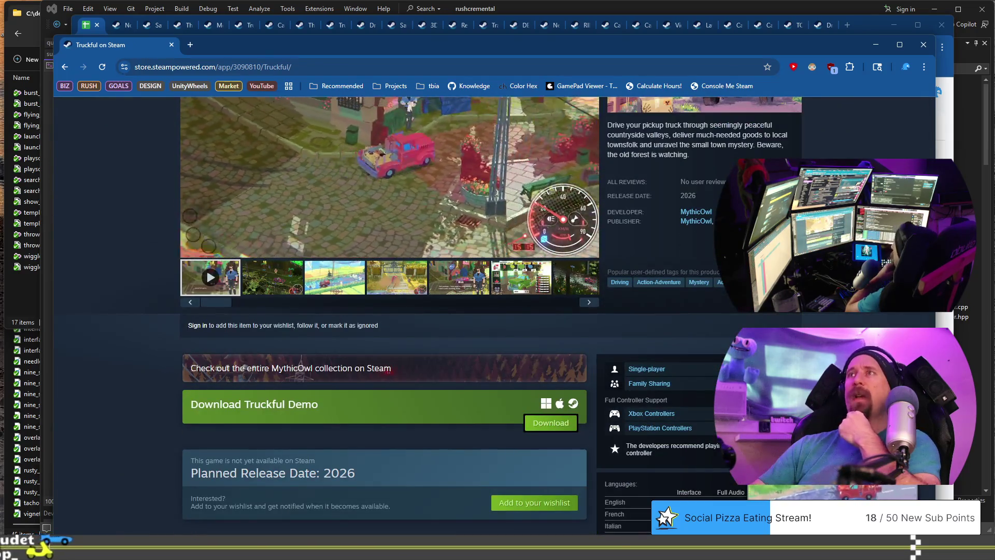
scroll(539, 369, up, 10)
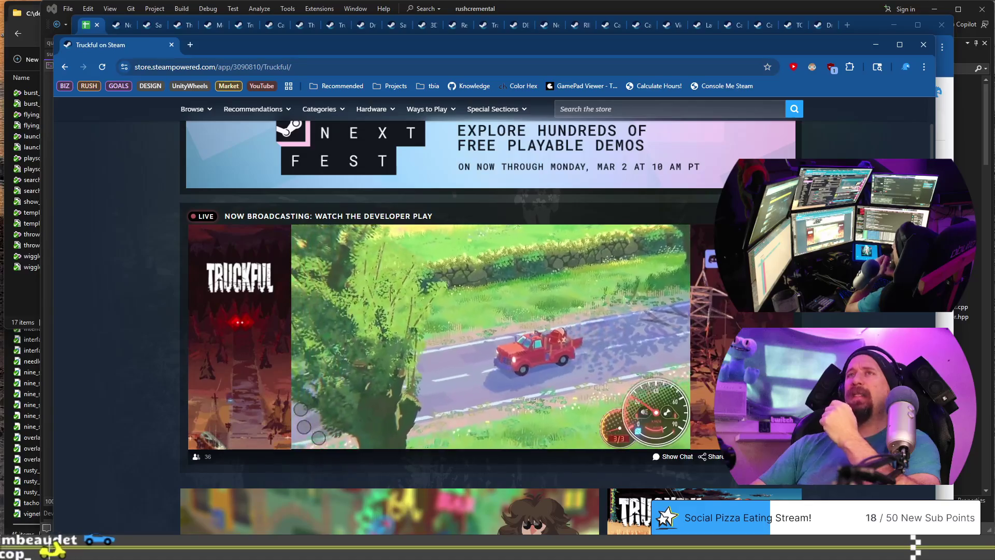
click(66, 66)
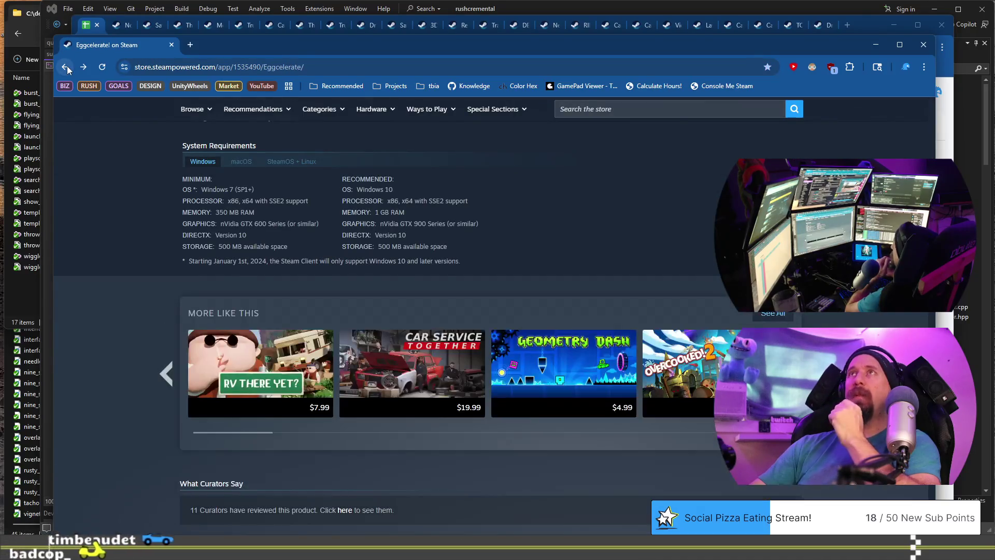
click(67, 66)
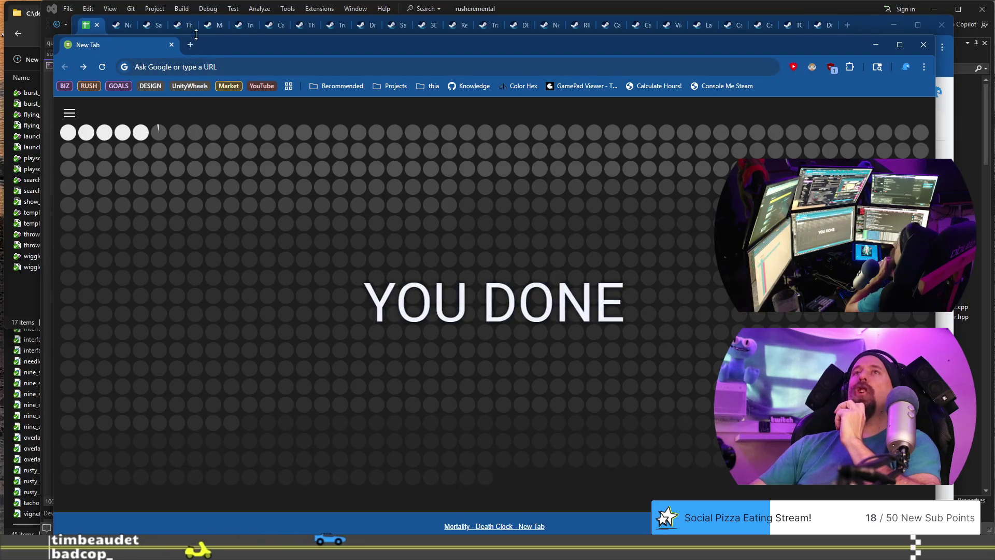
Step: Close the spare New Tab window to reveal the 2024_racing_games_on_steam spreadsheet
click(171, 45)
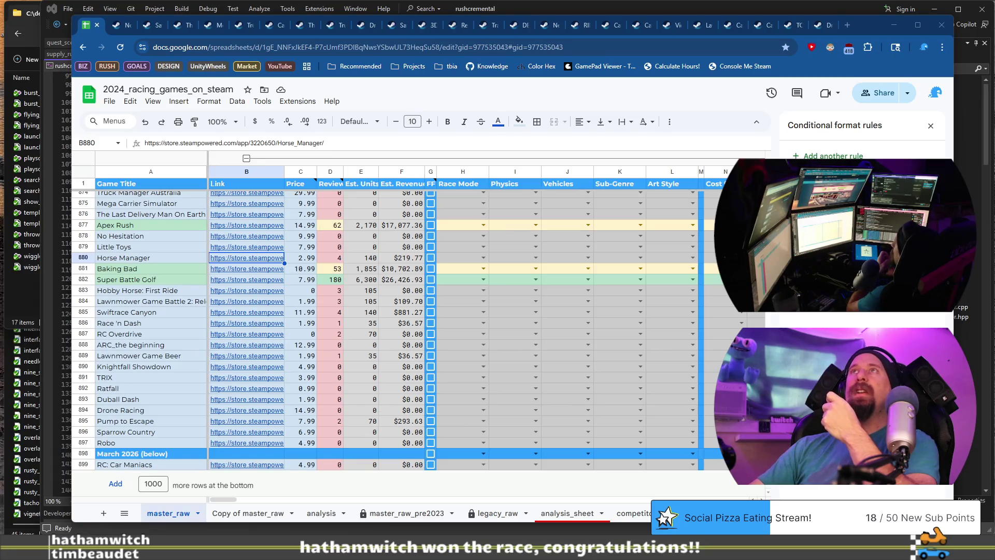
Step: Move the You Suck at Parking page into its own window and review its trailer, $19.99 price and bundles
click(733, 26)
mouse_move(733, 33)
mouse_down()
mouse_move(655, 144)
mouse_move(633, 151)
mouse_move(643, 50)
mouse_up()
scroll(506, 337, down, 2)
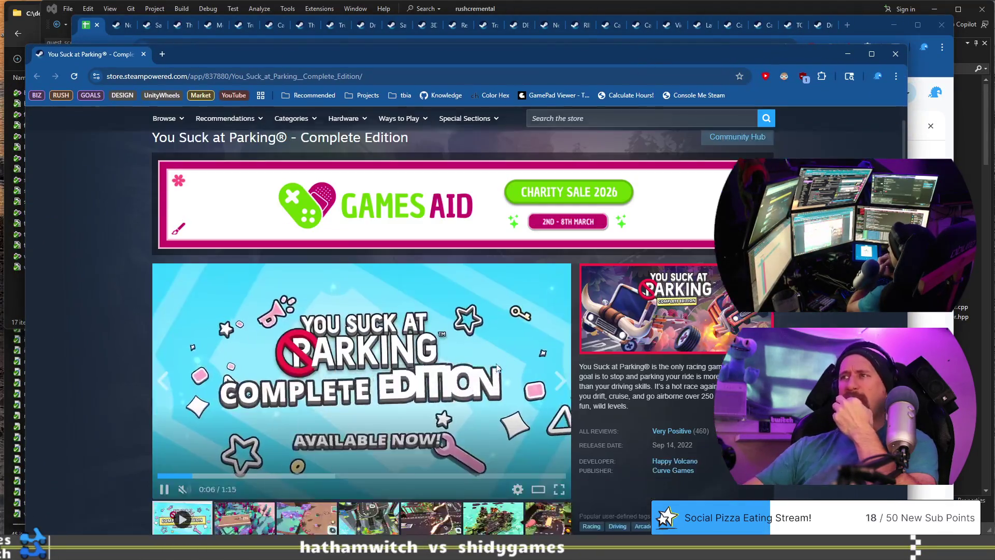
scroll(497, 389, down, 1)
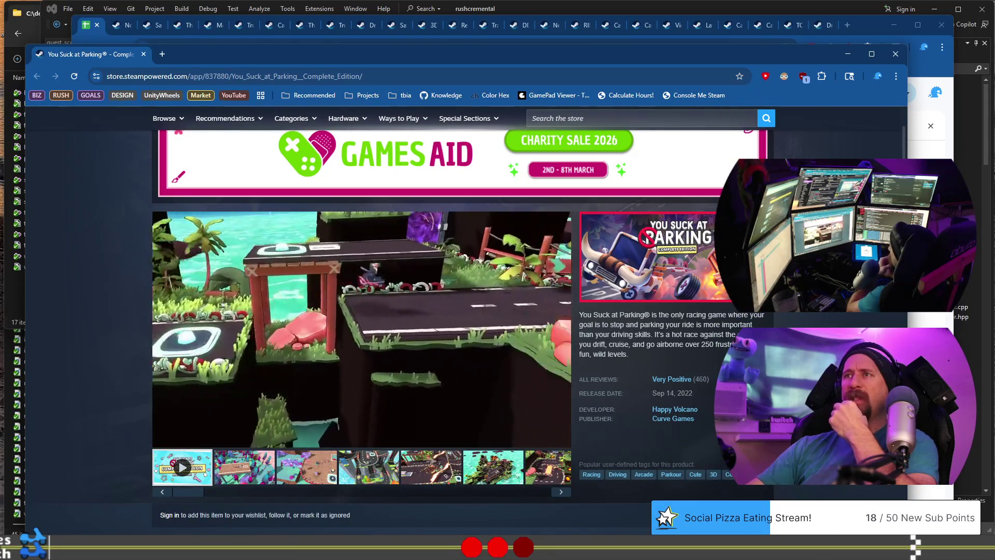
mouse_move(497, 421)
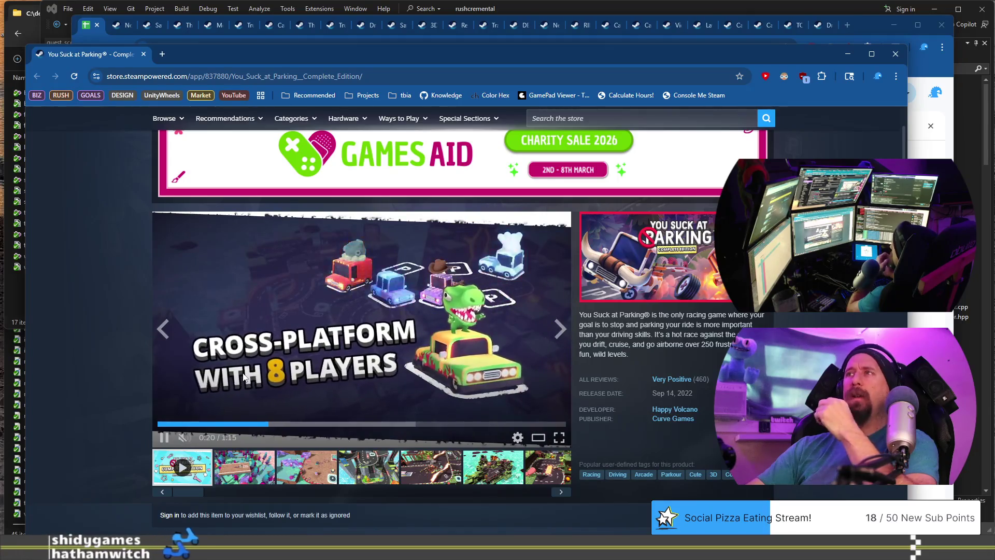
scroll(242, 373, down, 5)
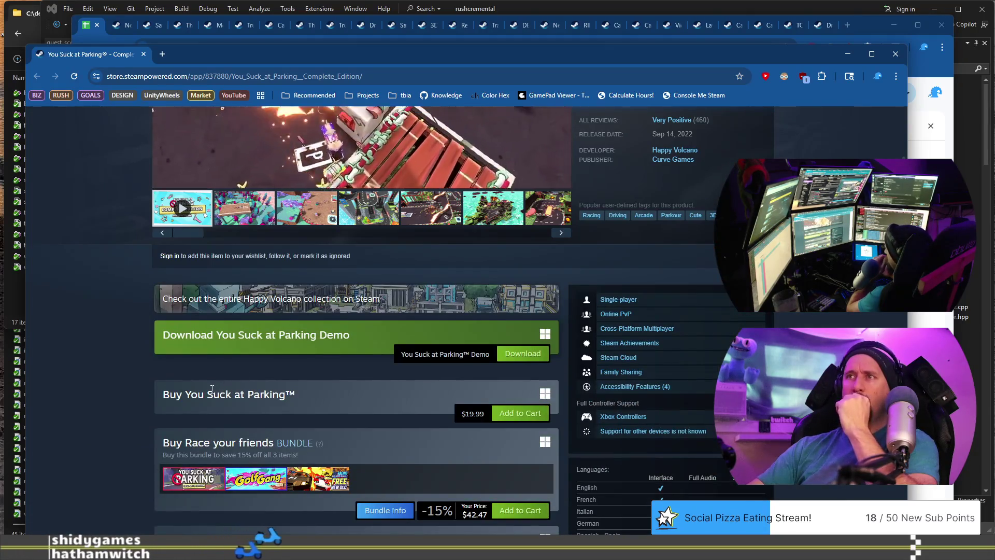
scroll(192, 394, down, 4)
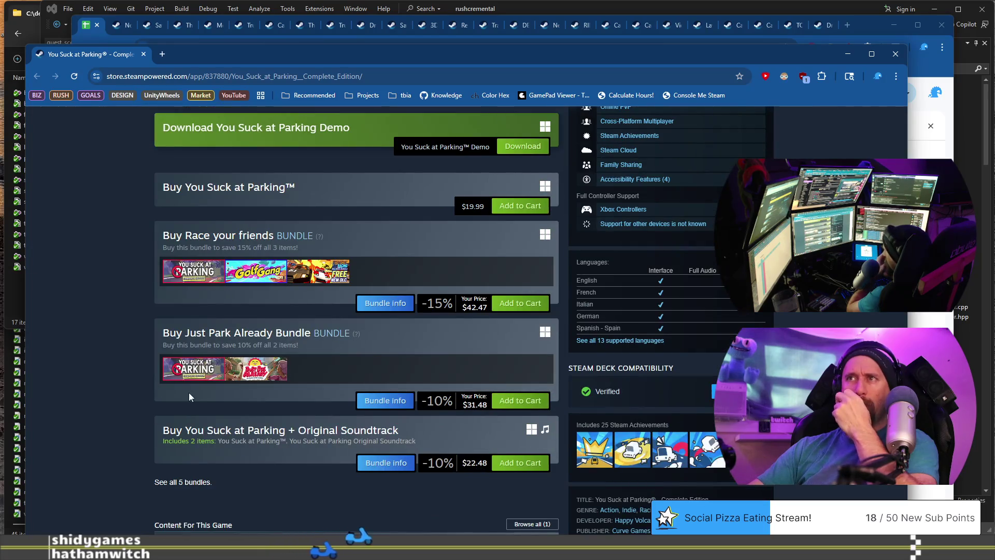
scroll(167, 406, up, 10)
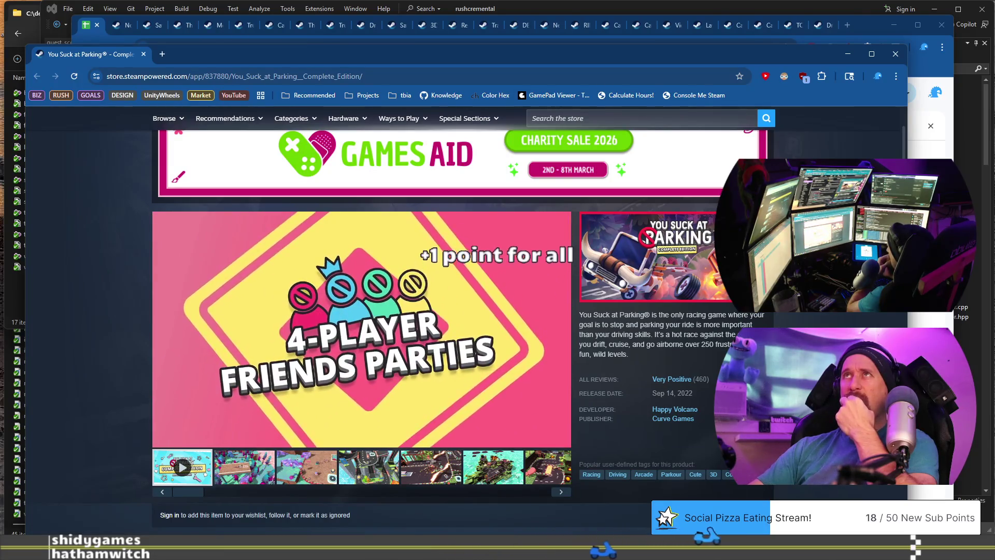
scroll(363, 311, down, 5)
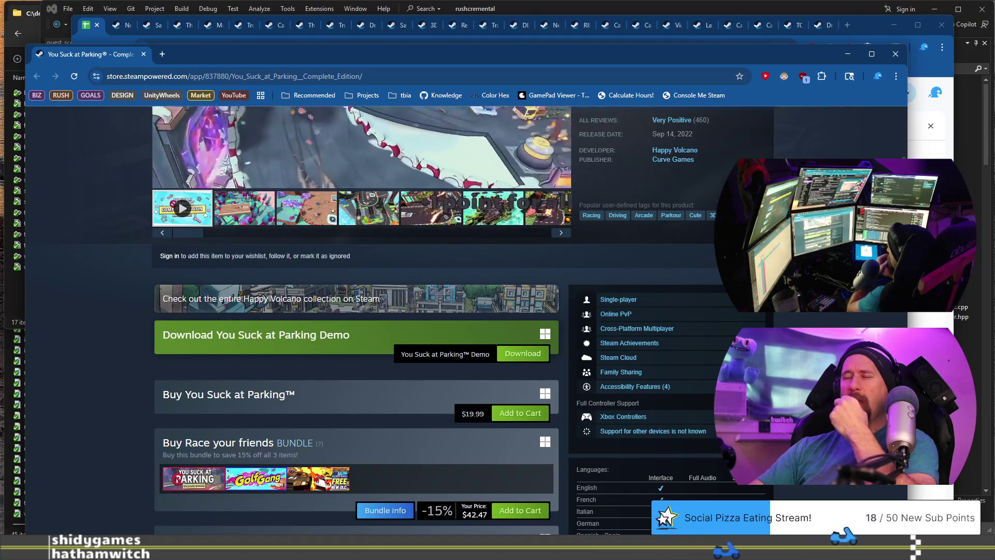
scroll(363, 311, down, 2)
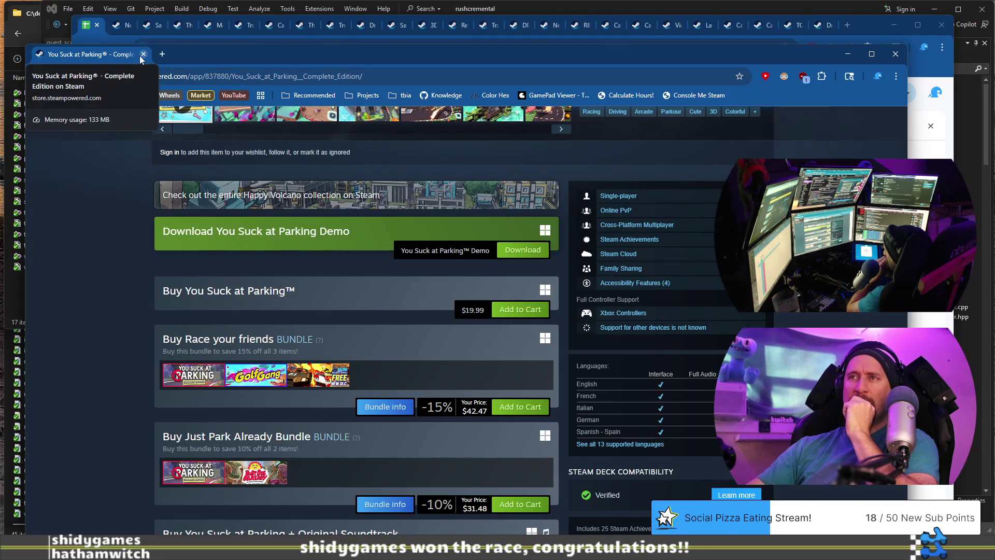
Step: Scroll the Hotshot Racing store page, close its window, and switch to the No Hesitation page
mouse_move(326, 382)
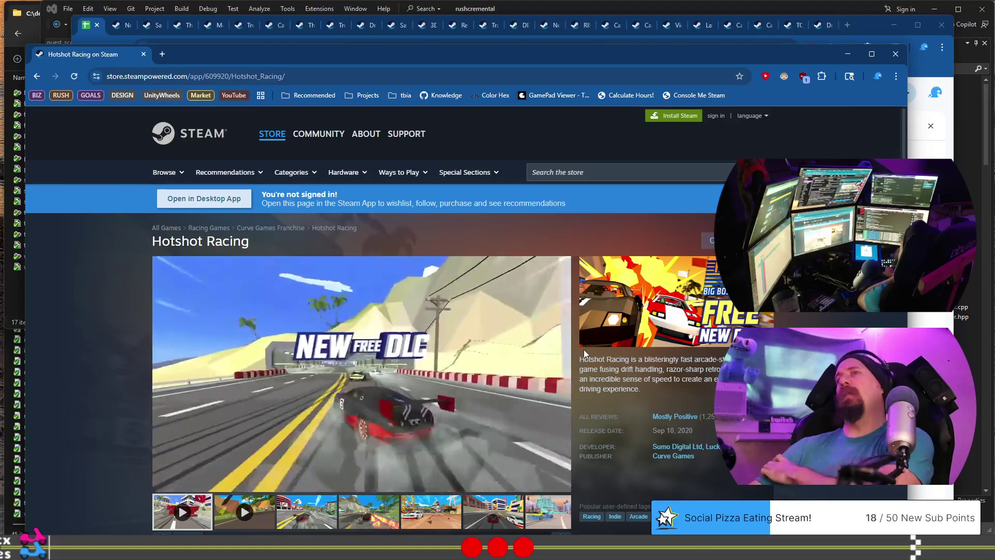
scroll(584, 352, down, 5)
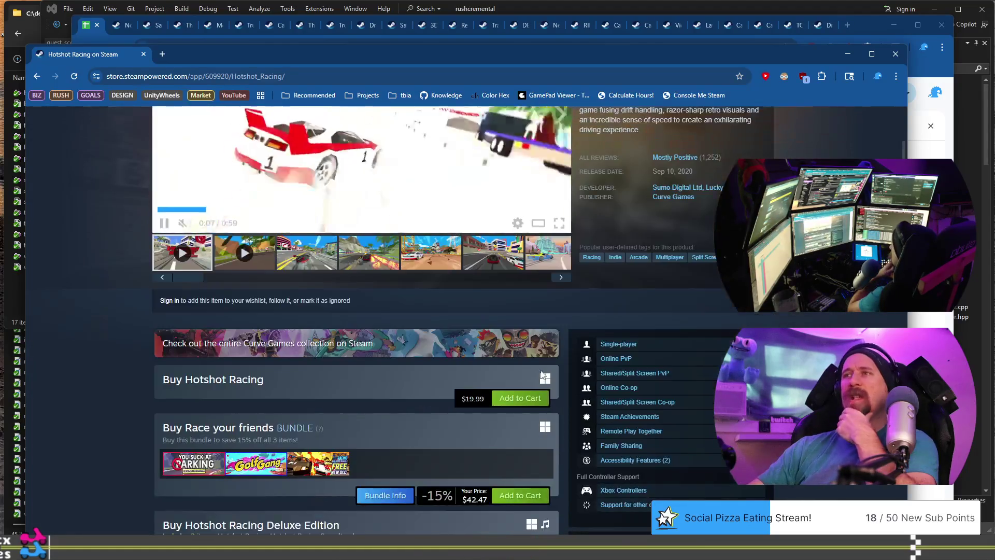
scroll(542, 374, down, 4)
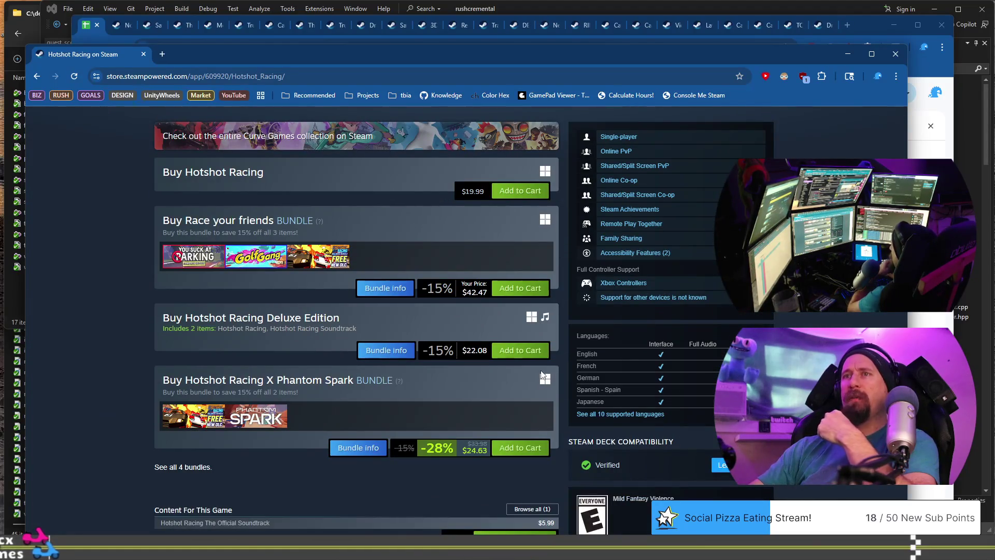
scroll(542, 374, up, 7)
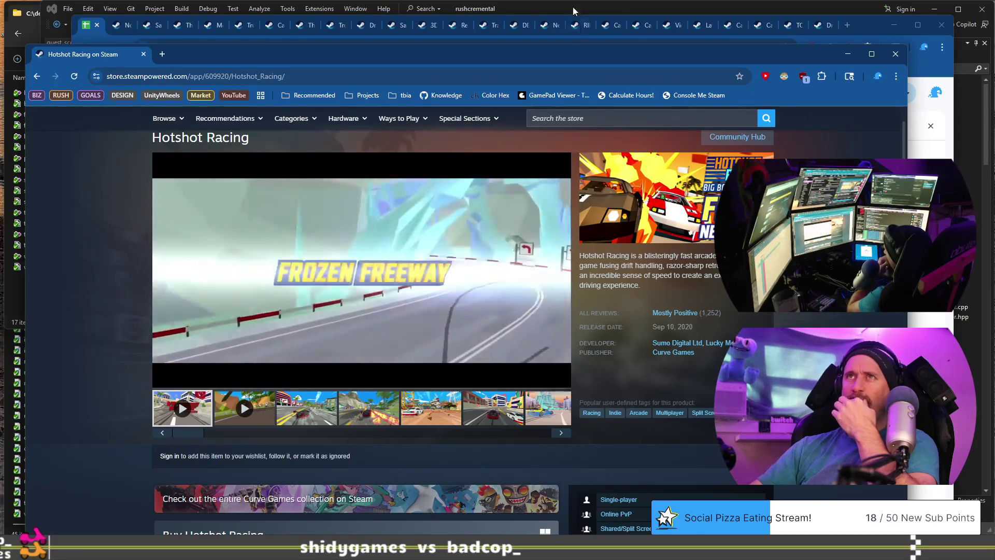
click(143, 53)
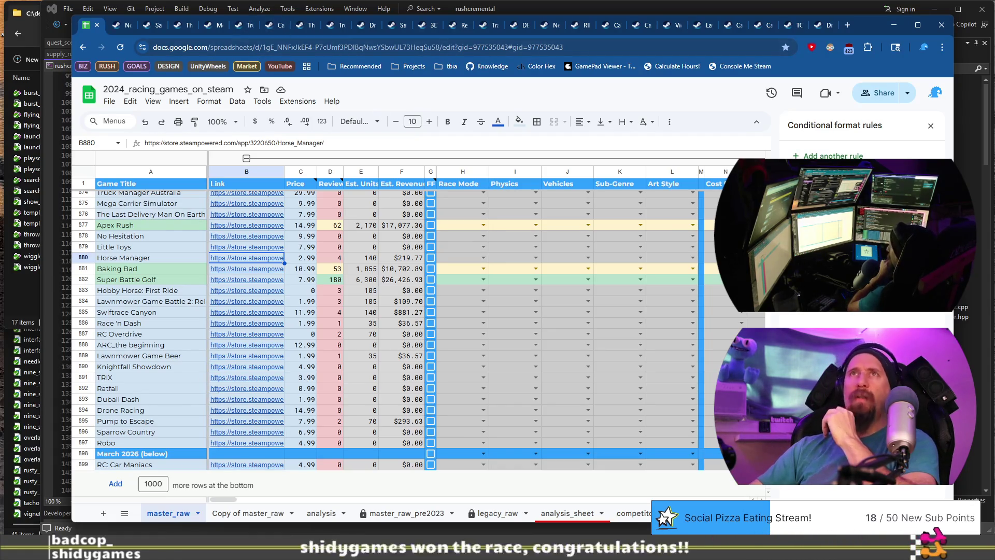
click(125, 27)
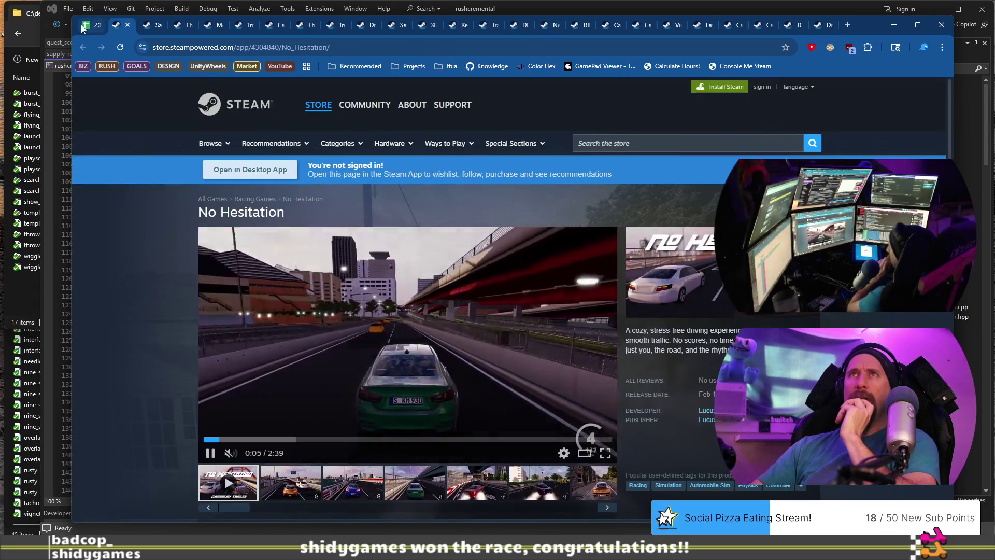
Step: Open Horse Manager's Steam page from the sheet link and rerun the collector command with its URL
click(88, 24)
mouse_move(259, 258)
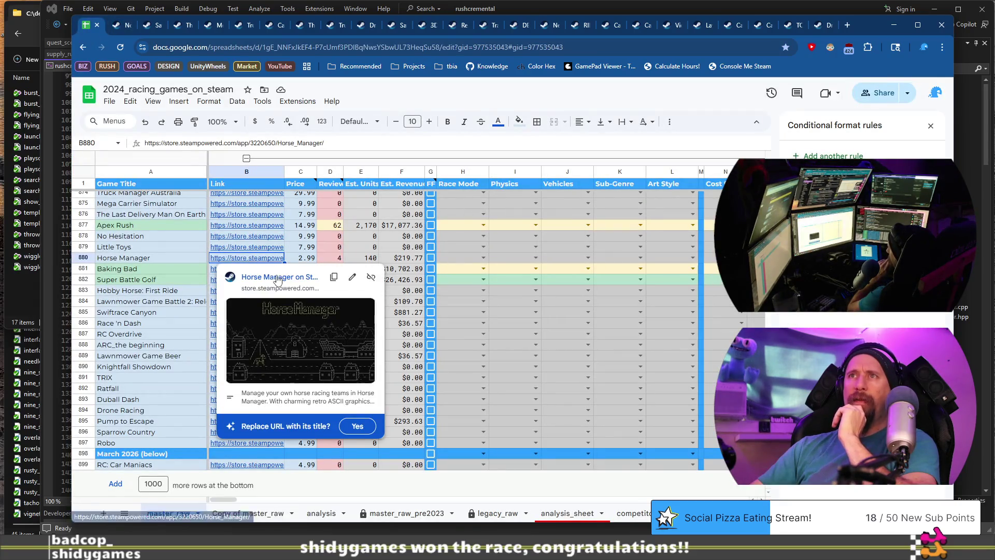
click(278, 275)
click(242, 47)
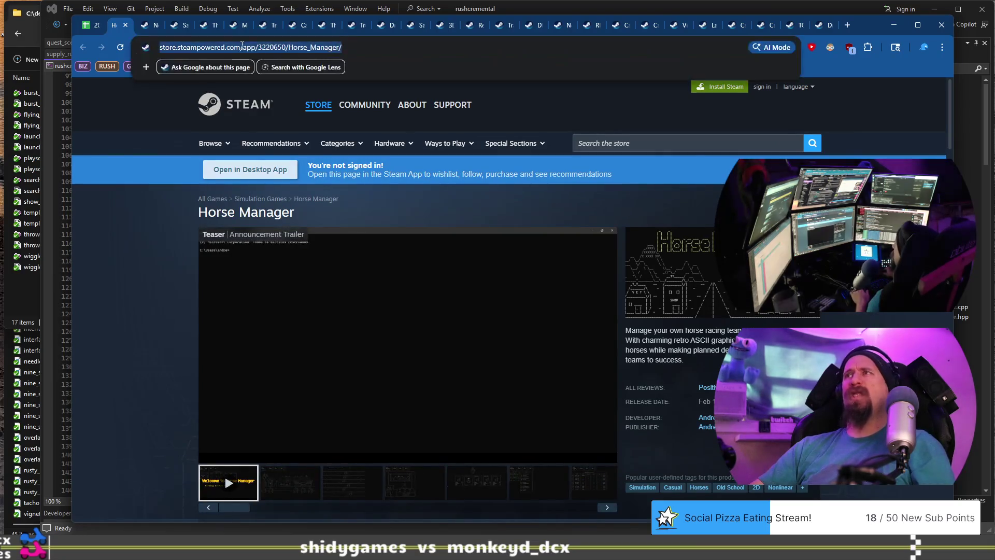
key(BackSpace)
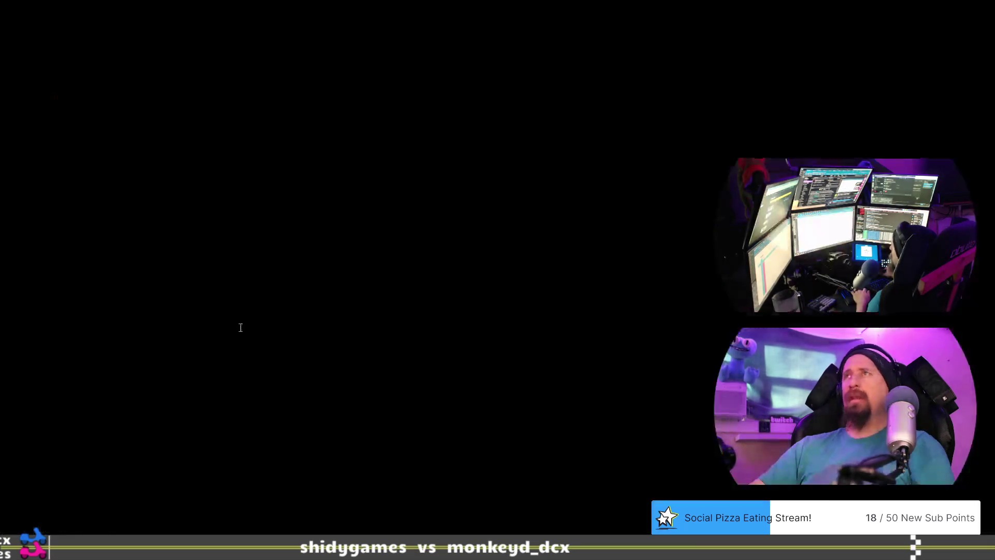
key(Up)
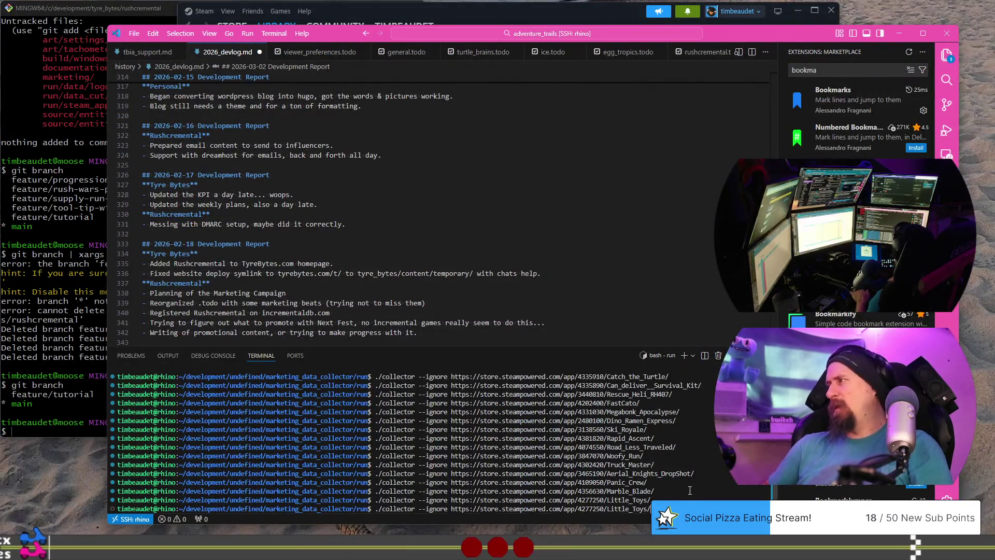
key(Return)
key(alt+Tab)
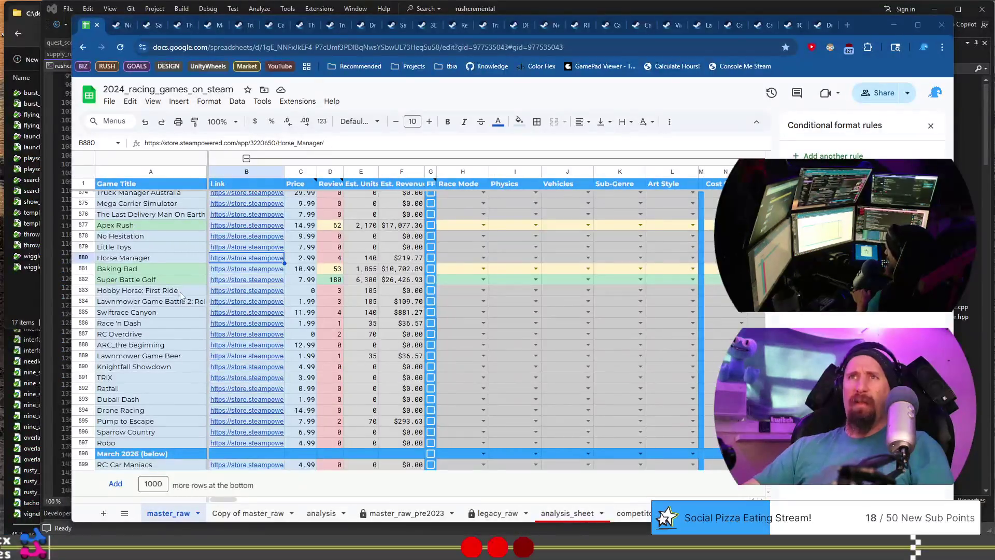
Step: Open Baking Bad's Steam page from its link and view its screenshots, including the van images
mouse_move(234, 276)
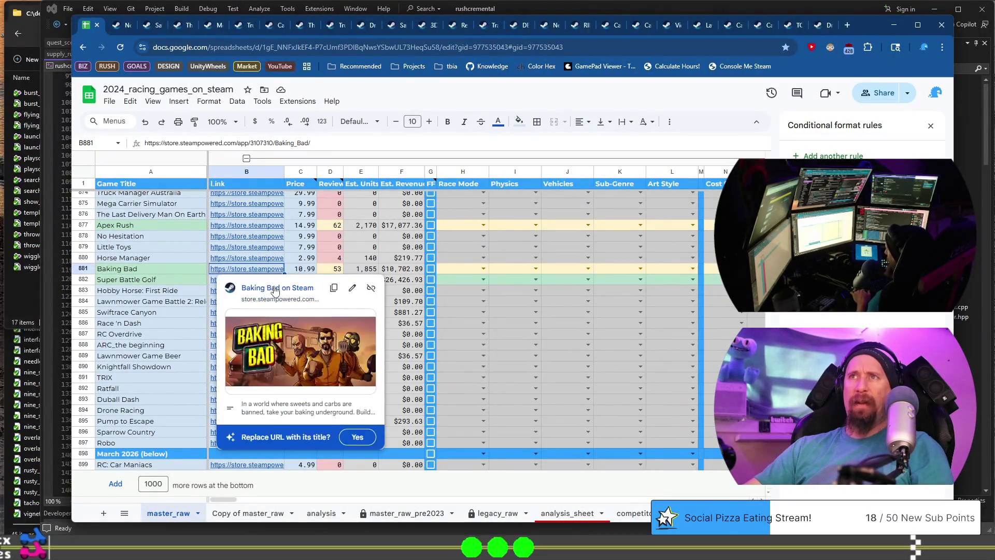
click(275, 286)
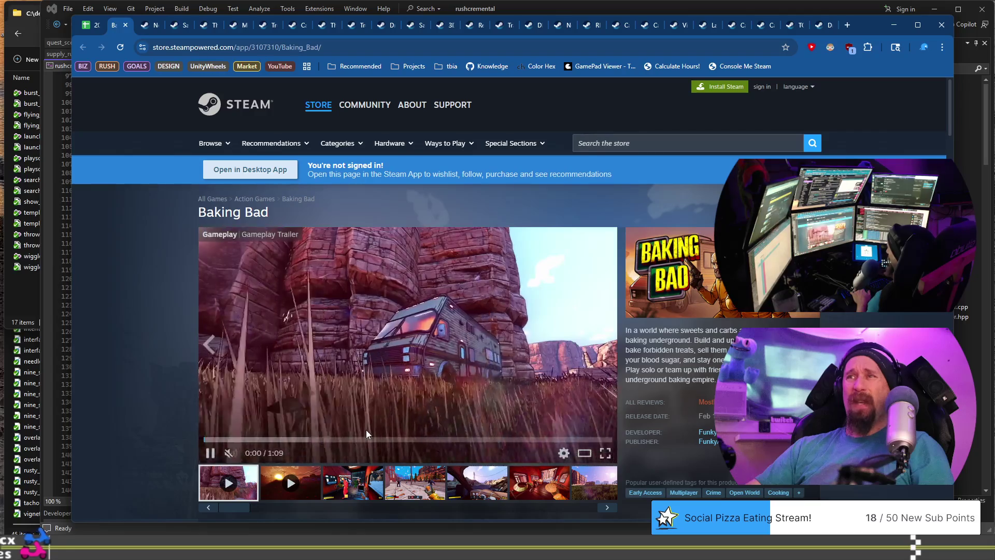
click(357, 482)
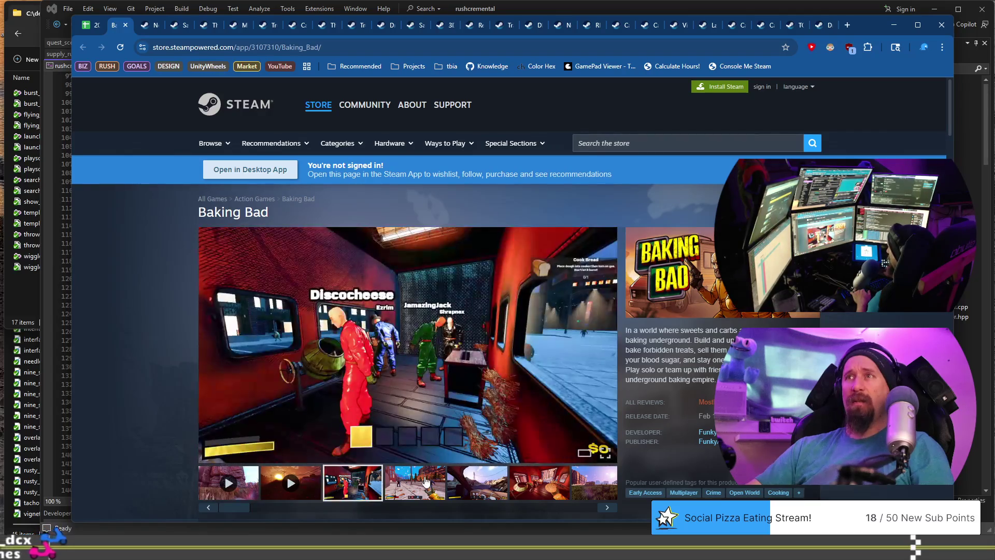
click(417, 483)
click(452, 485)
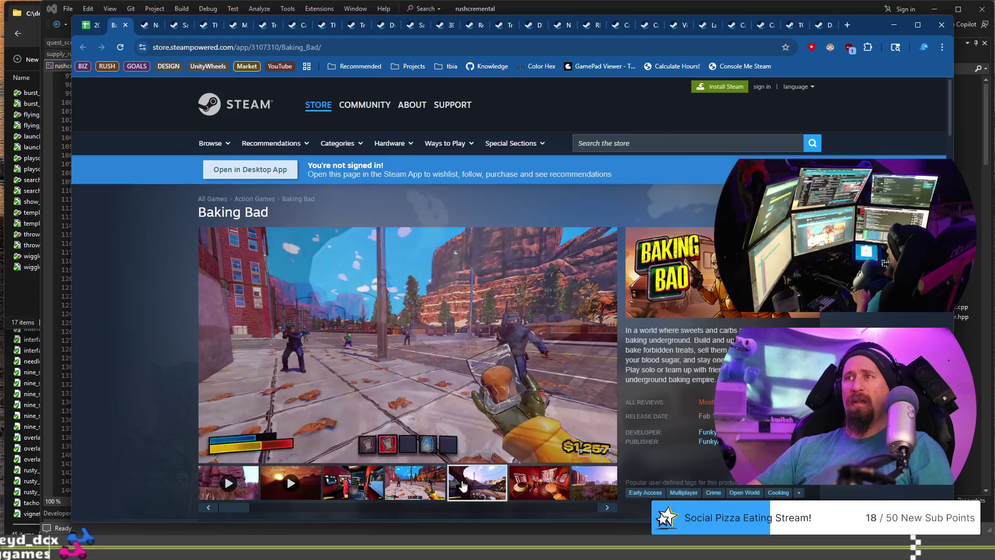
click(559, 486)
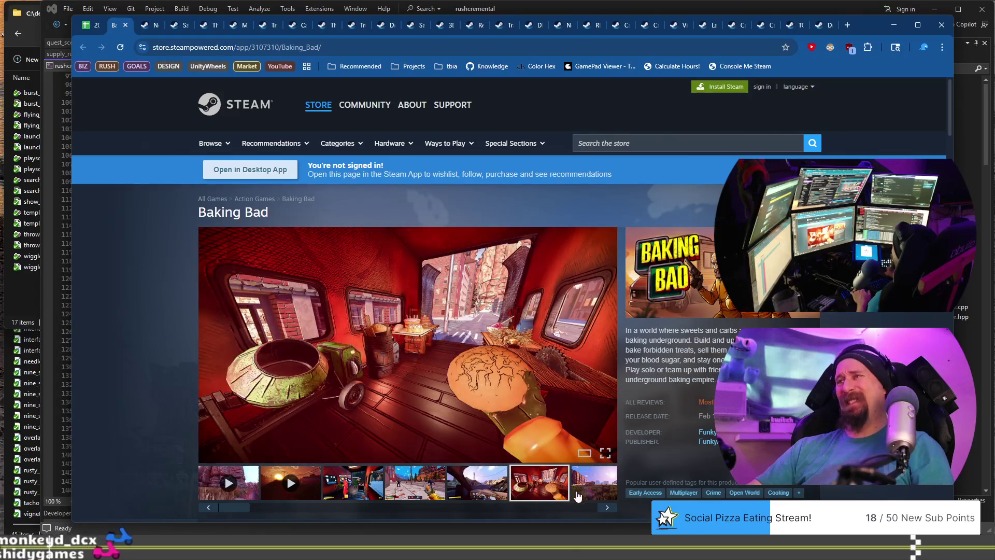
click(608, 508)
click(516, 489)
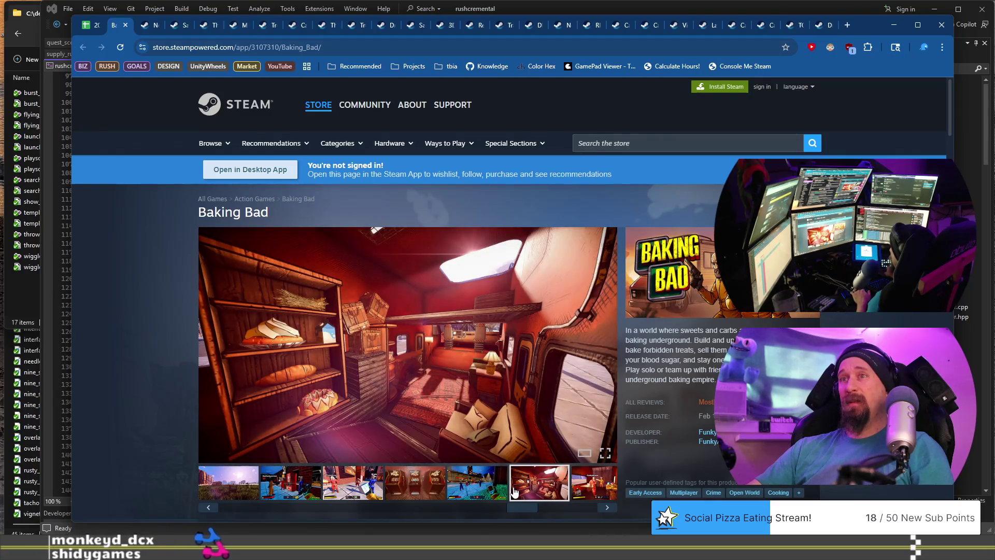
click(614, 514)
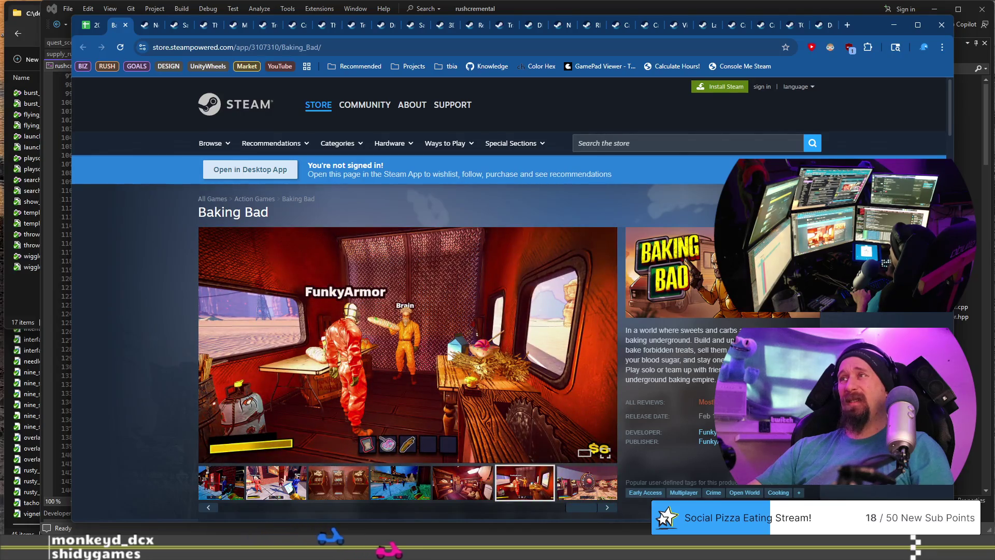
Step: Read through Baking Bad's reviews, marking the bug, crashing and NASA complaints
scroll(595, 294, down, 20)
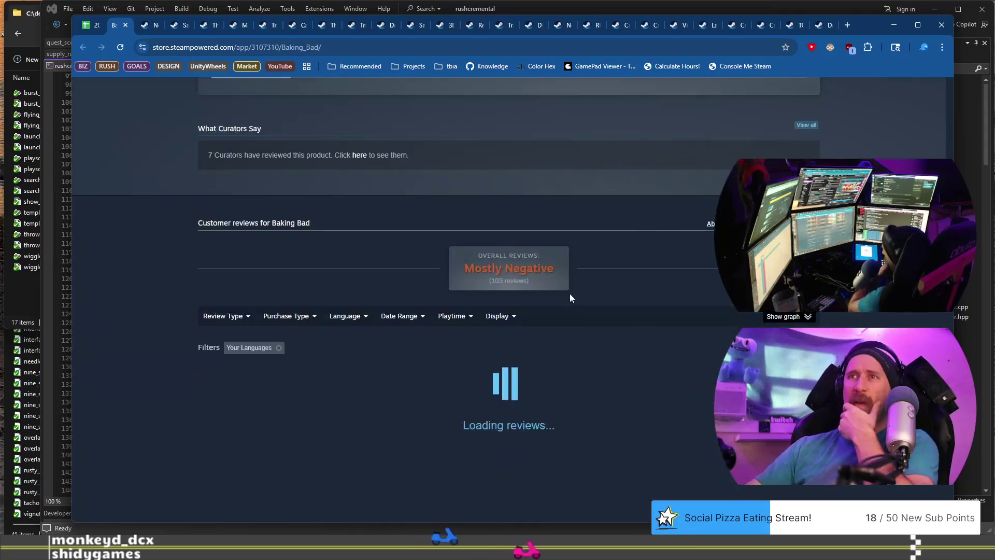
scroll(571, 298, down, 3)
mouse_move(330, 290)
mouse_down()
mouse_move(396, 291)
mouse_move(463, 308)
mouse_up()
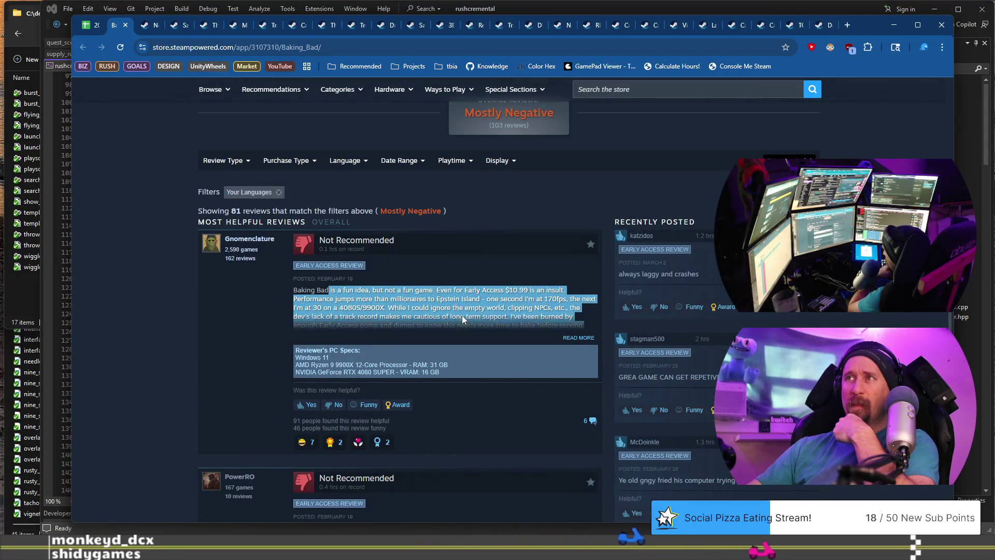
scroll(457, 311, down, 4)
click(452, 320)
drag(452, 320, 520, 321)
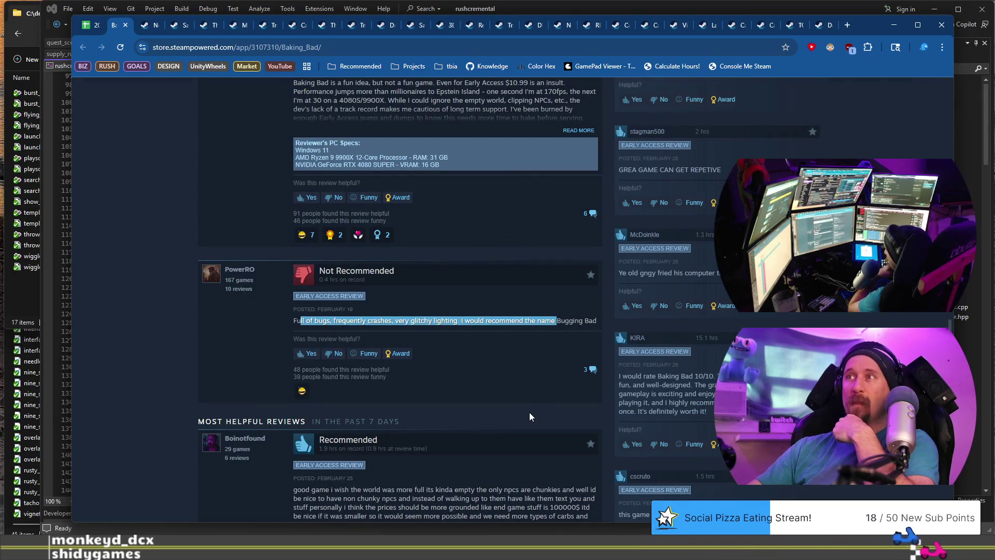
scroll(529, 417, down, 7)
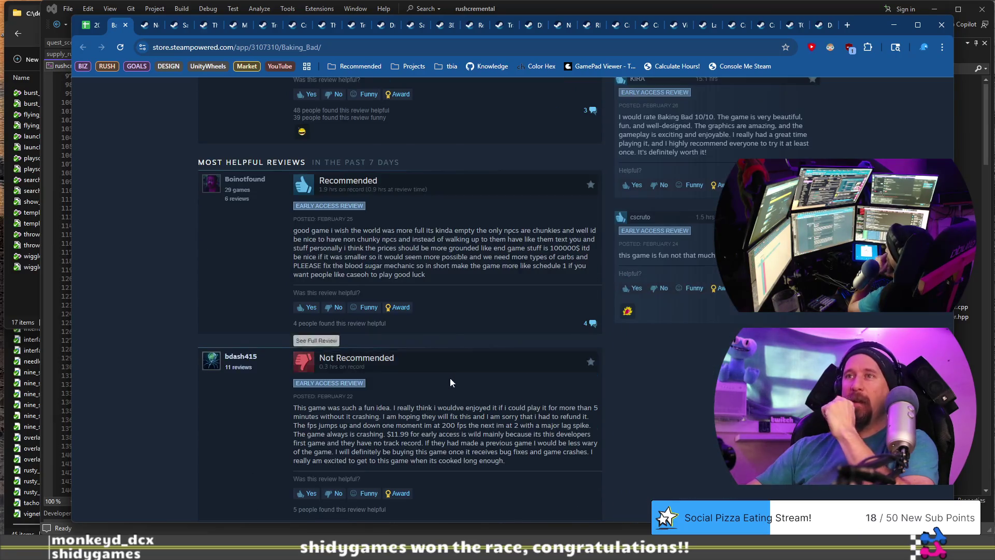
drag(304, 306, 434, 340)
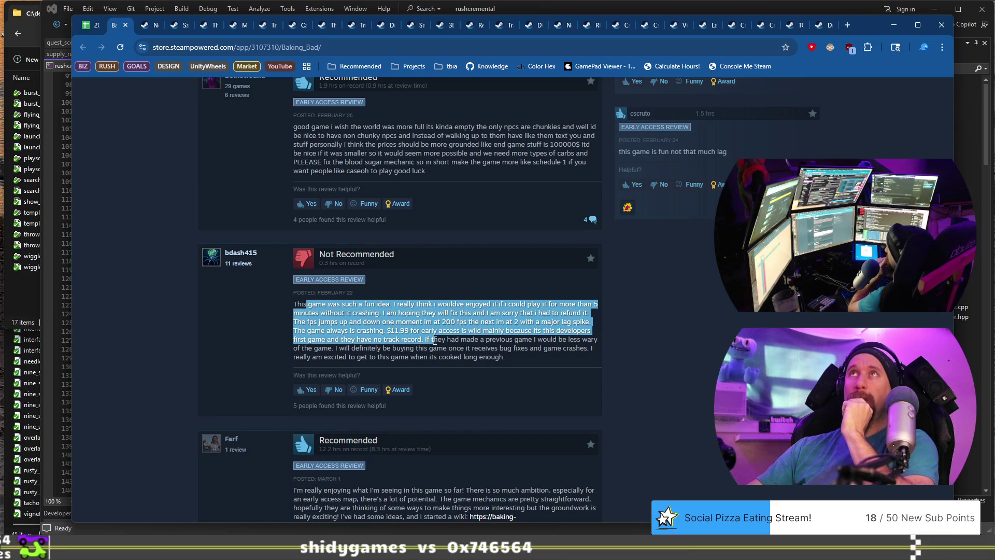
scroll(435, 340, down, 4)
scroll(435, 345, down, 5)
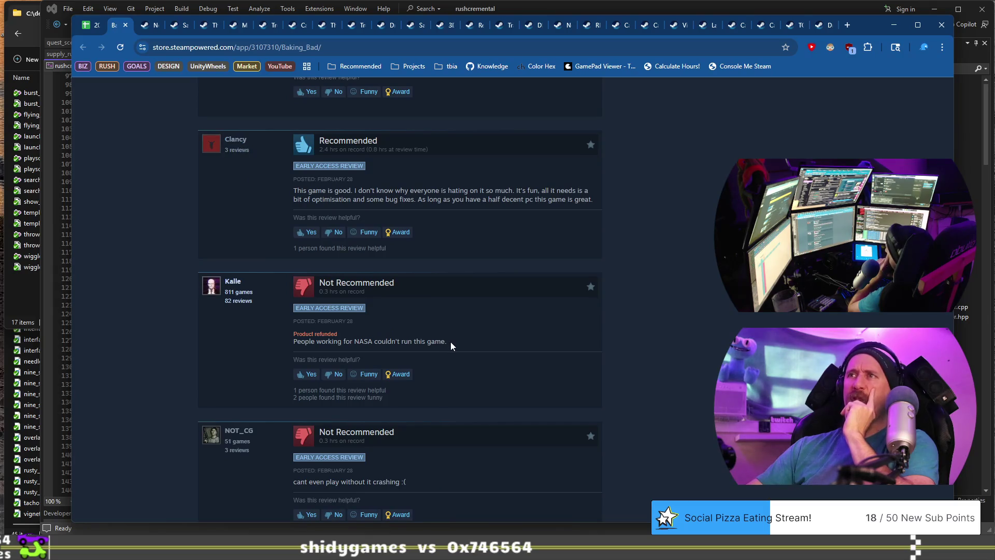
drag(449, 343, 368, 344)
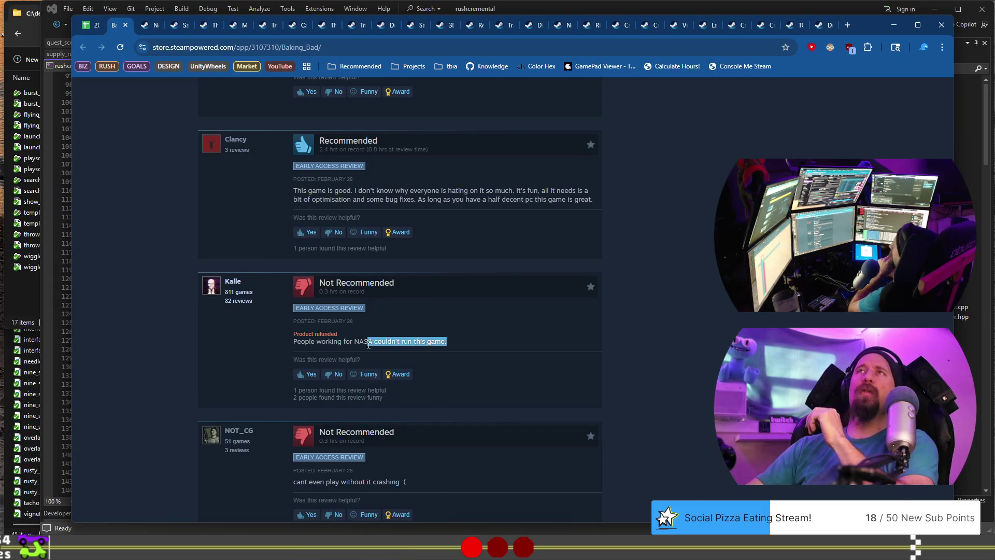
scroll(369, 375, down, 3)
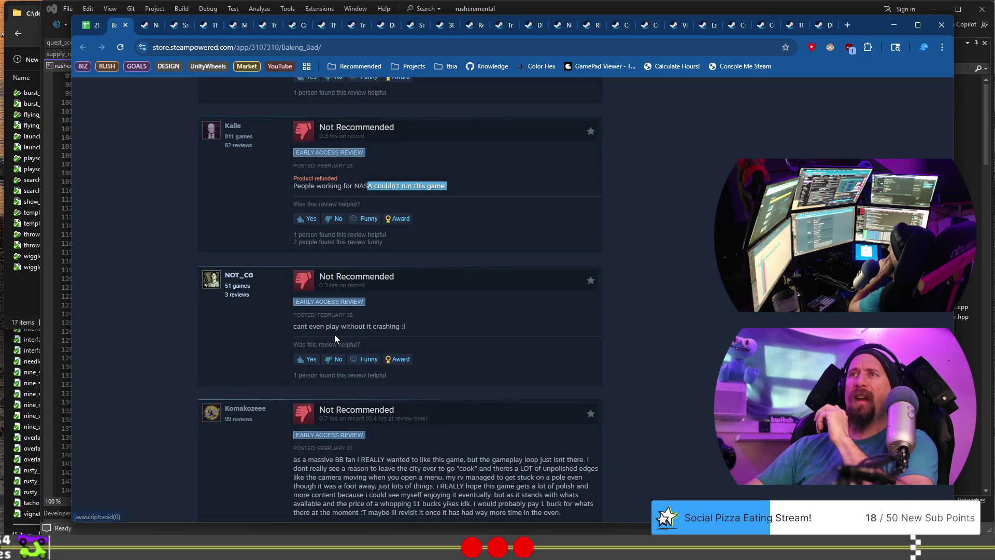
click(318, 327)
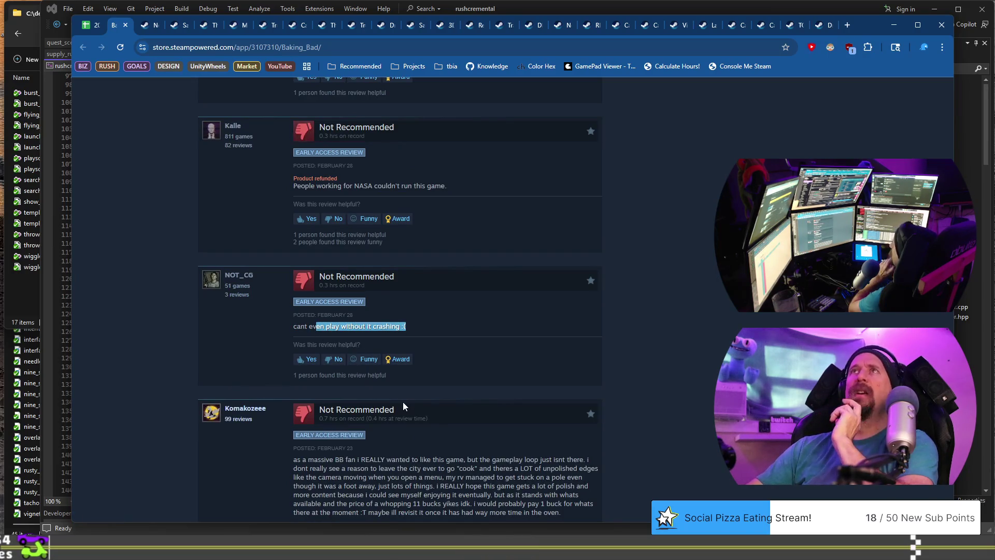
scroll(402, 406, down, 3)
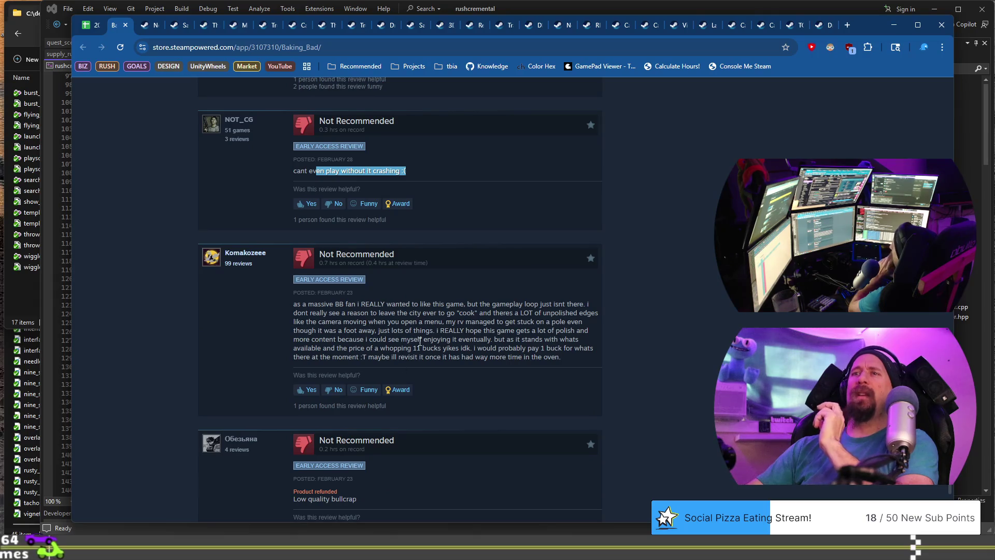
scroll(420, 342, down, 4)
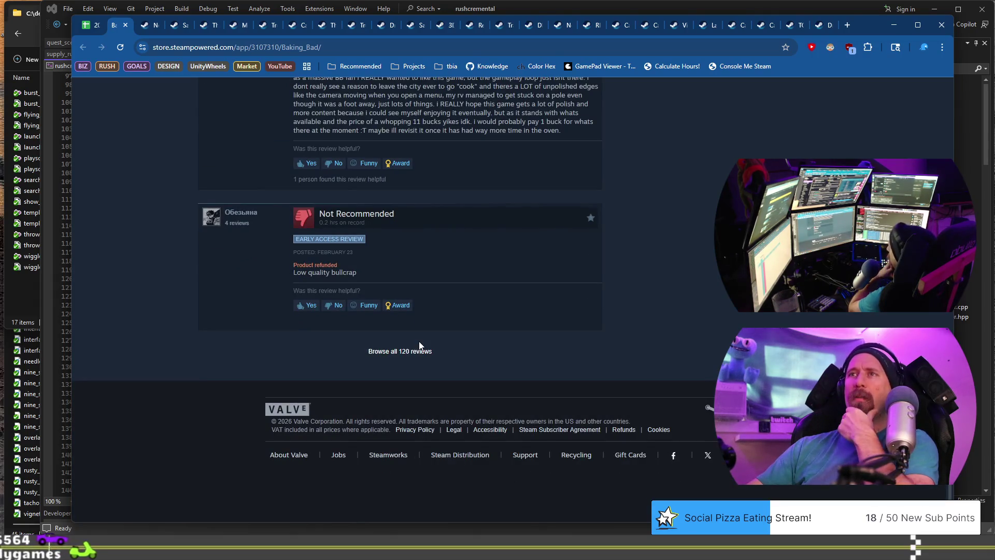
scroll(420, 344, up, 15)
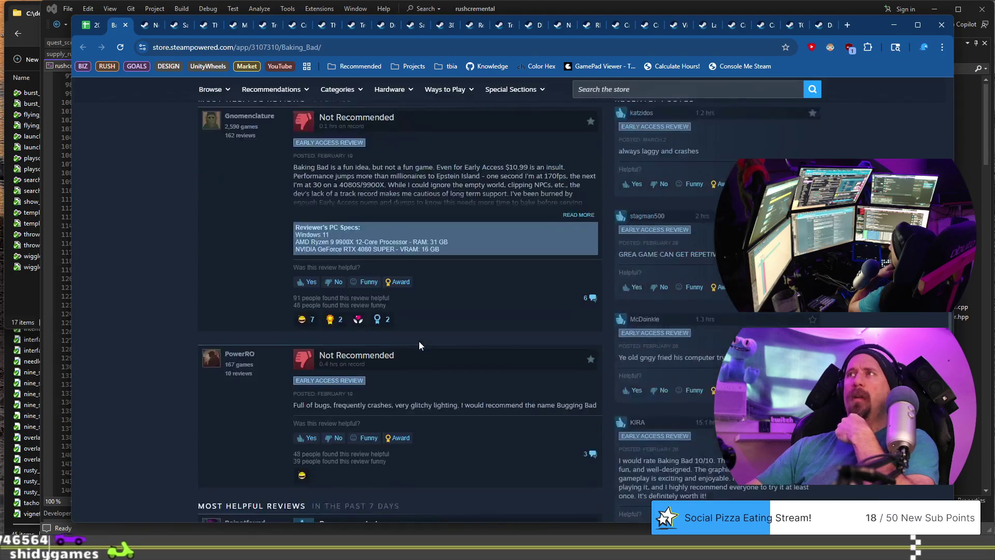
scroll(420, 345, up, 20)
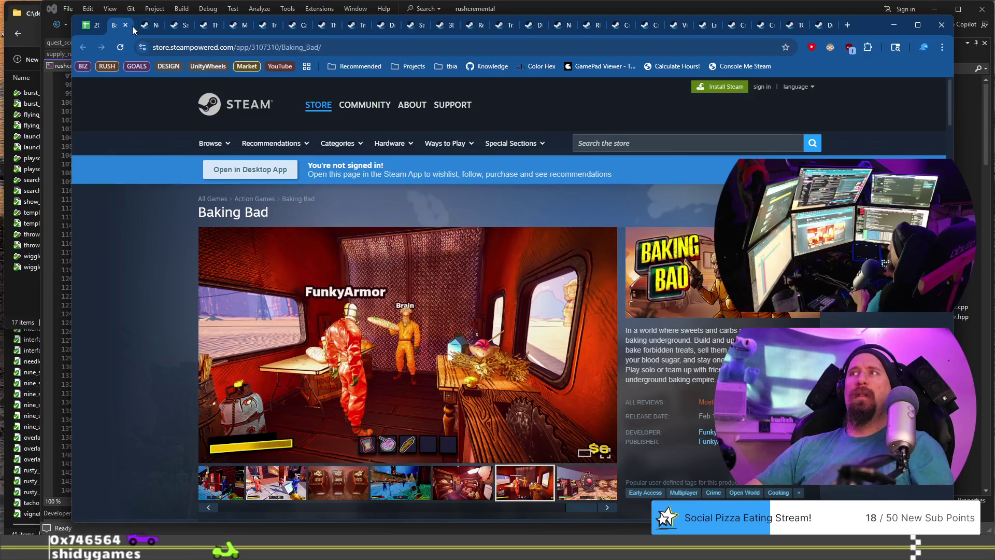
Step: Copy the Baking Bad store URL, close the page and switch to the editor terminal
click(195, 47)
key(BackSpace)
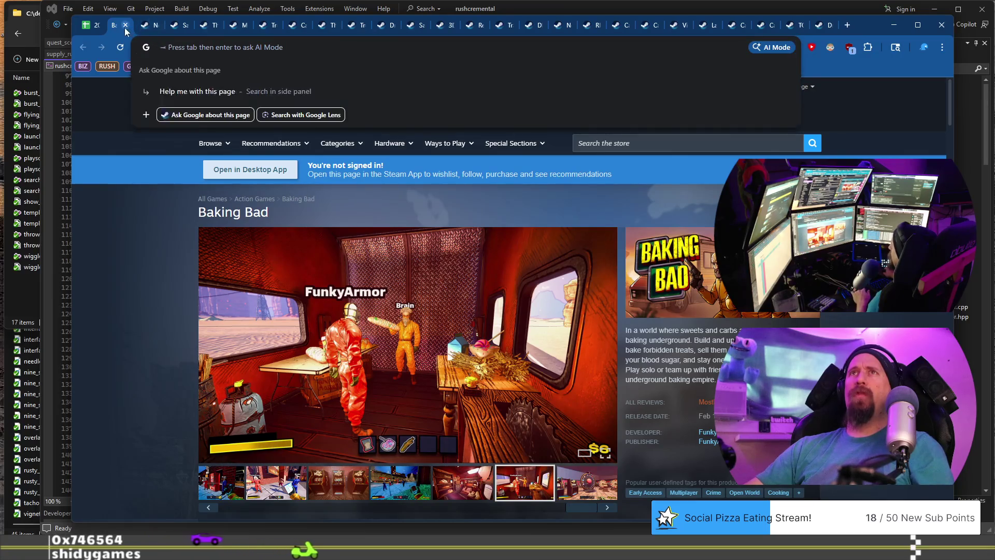
click(125, 25)
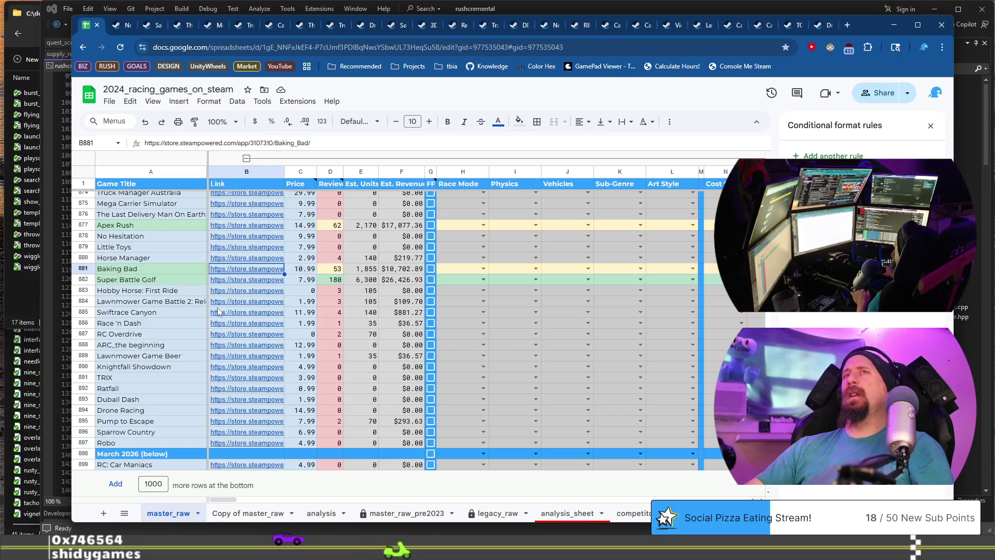
key(alt+Tab)
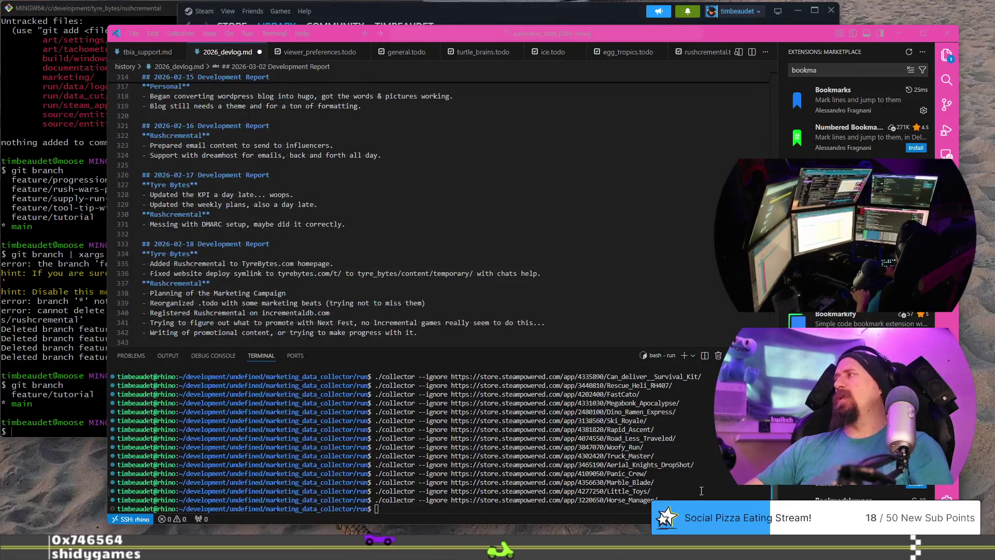
Step: Run ./collector --ignore with the Baking Bad store URL and return to the spreadsheet
text(./collector --ignore https://store.steampowered.com/app/3107310/Baking_Bad/)
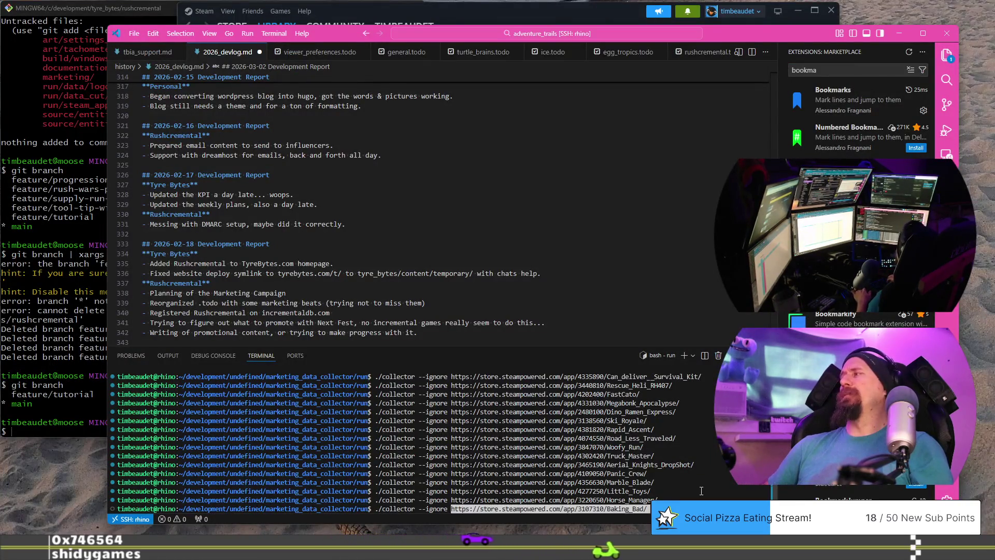
key(Return)
key(alt+Tab)
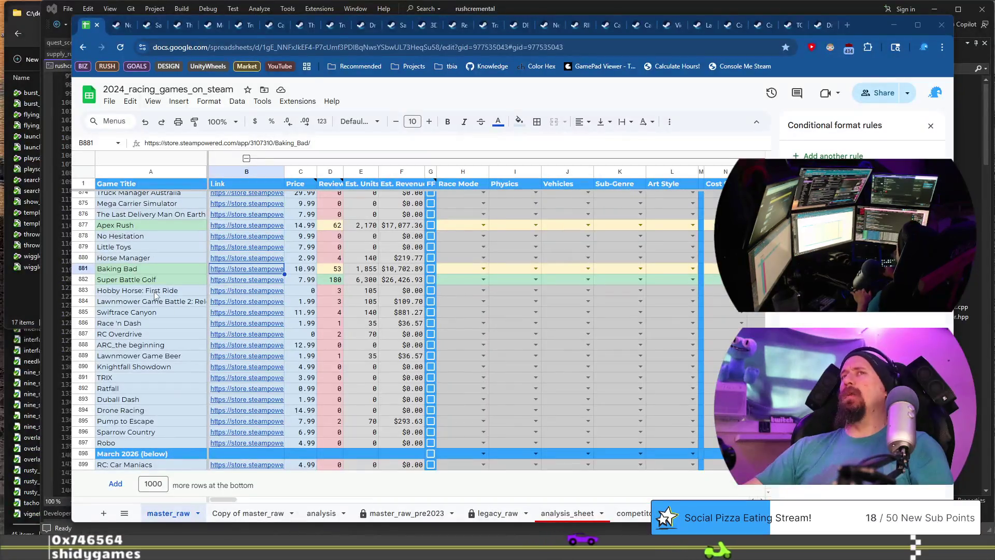
Step: Open Super Battle Golf's store page from its sheet link and browse its desert and forest screenshots
click(202, 280)
click(236, 281)
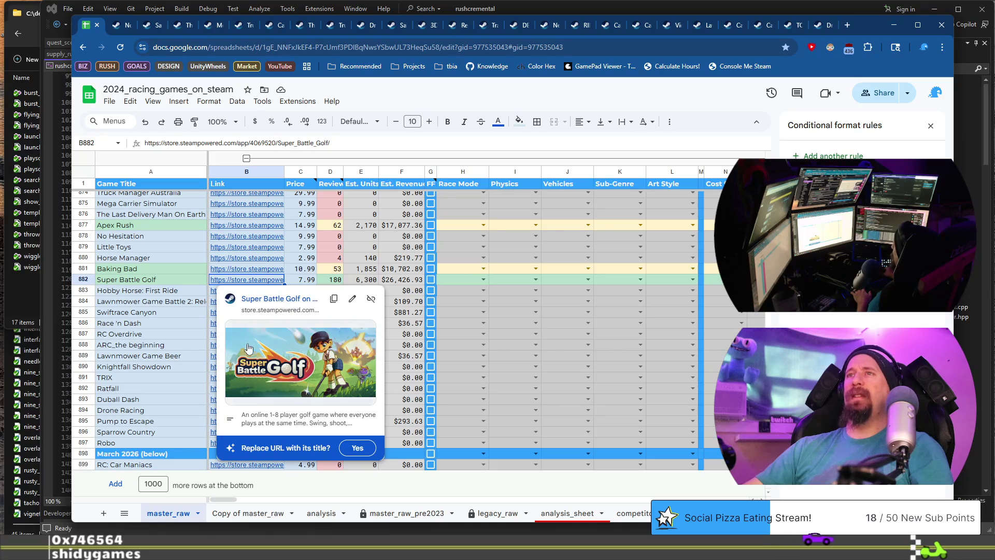
click(283, 299)
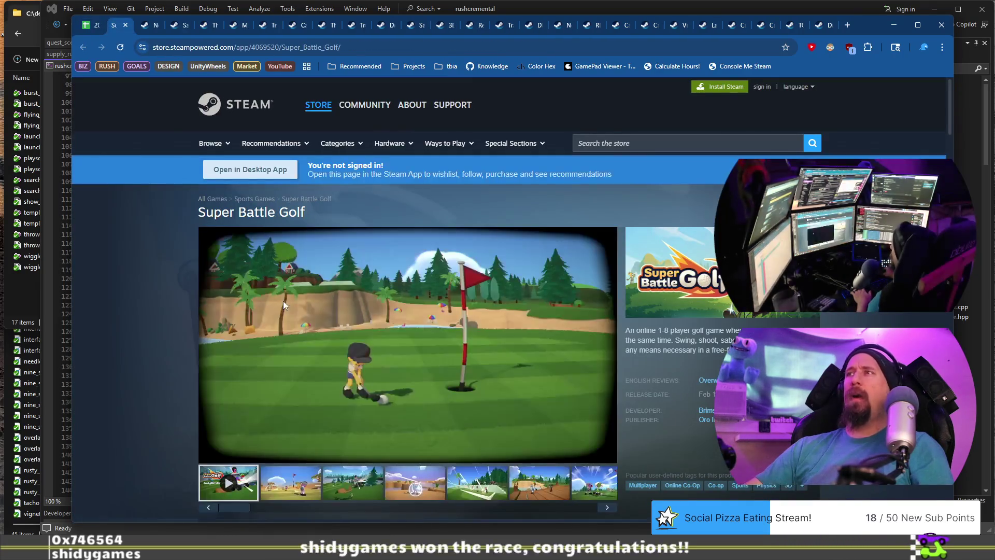
scroll(361, 405, down, 3)
scroll(361, 401, down, 5)
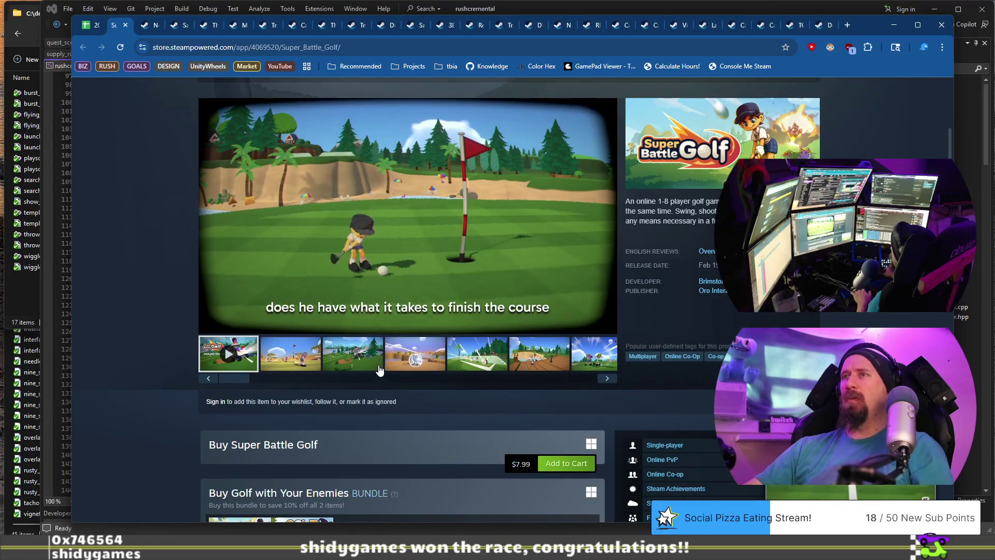
click(353, 354)
click(414, 354)
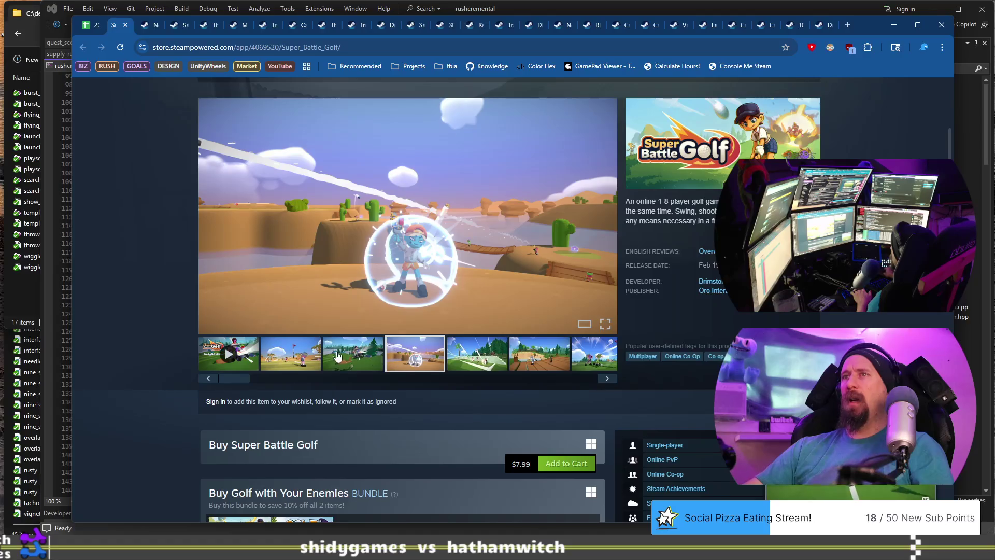
click(353, 354)
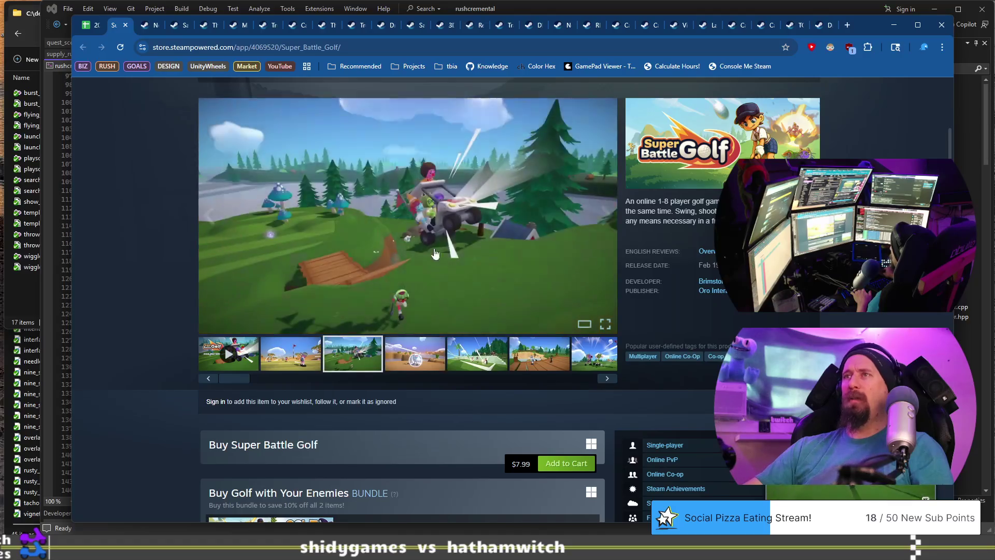
click(482, 362)
click(539, 357)
click(591, 357)
drag(583, 388, 219, 386)
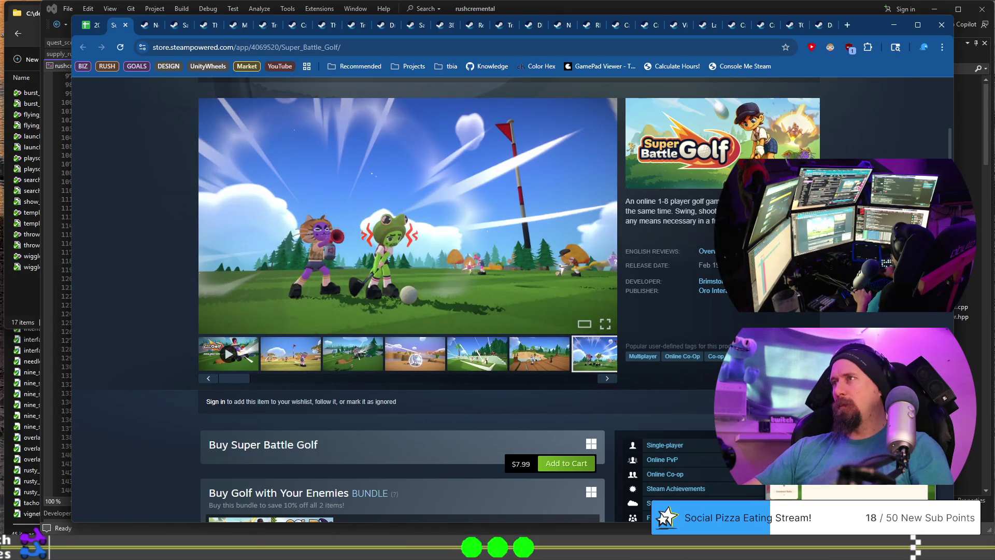
Step: Check Super Battle Golf's full tag list, queue its URL with ./collector --ignore, and close the page
click(812, 357)
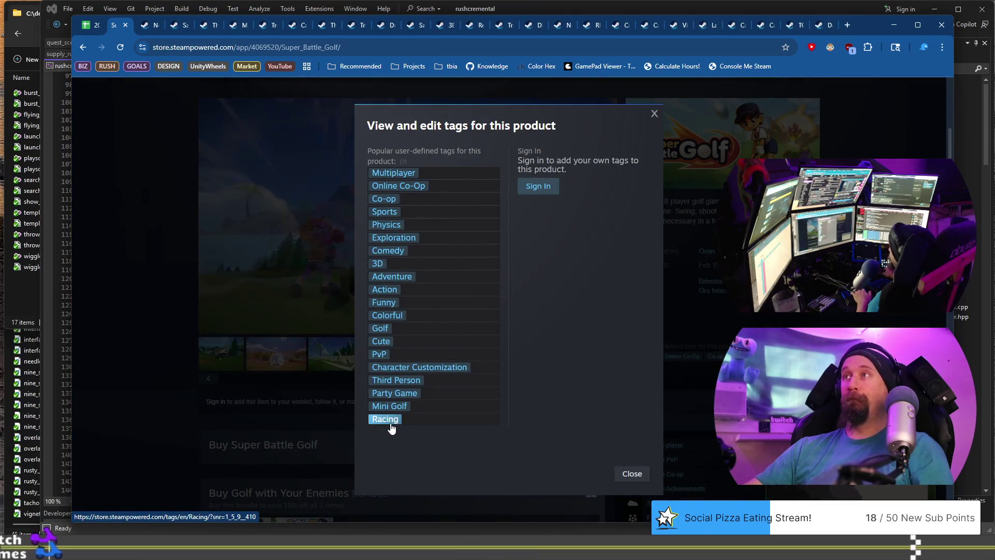
click(158, 210)
click(283, 50)
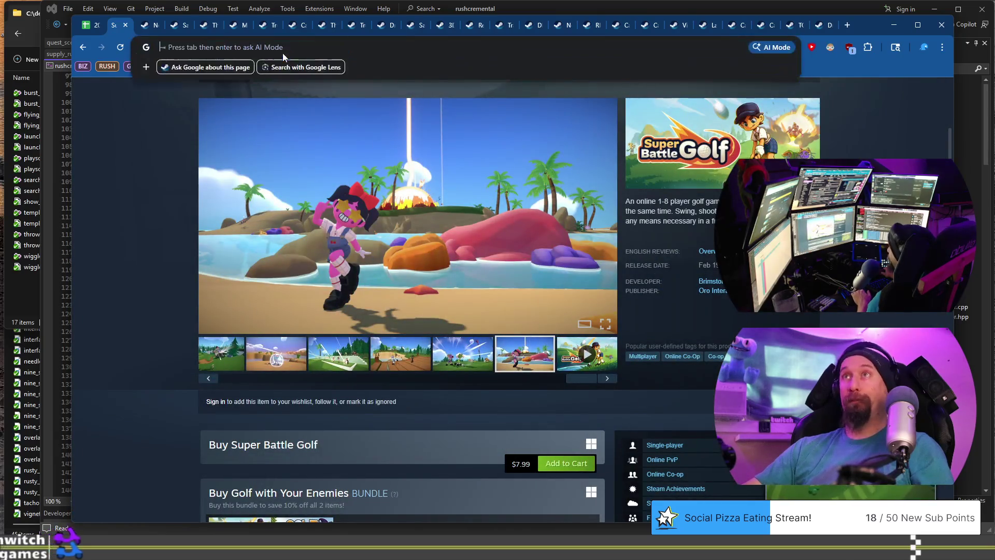
key(alt+Tab)
text(./collector --ignore https://store.steampowered.com/app/4069520/Super_Battle_Golf/)
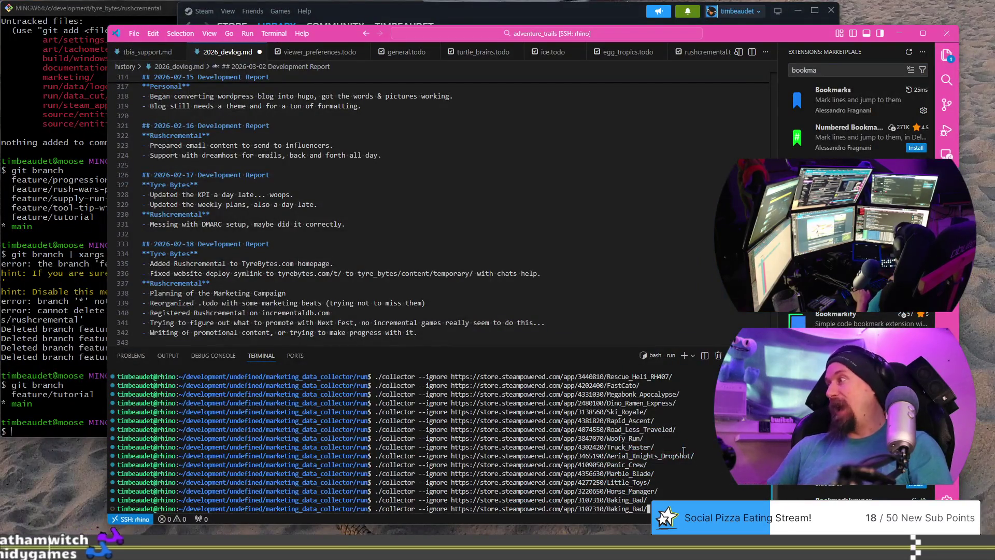
key(Return)
key(alt+Tab)
click(126, 25)
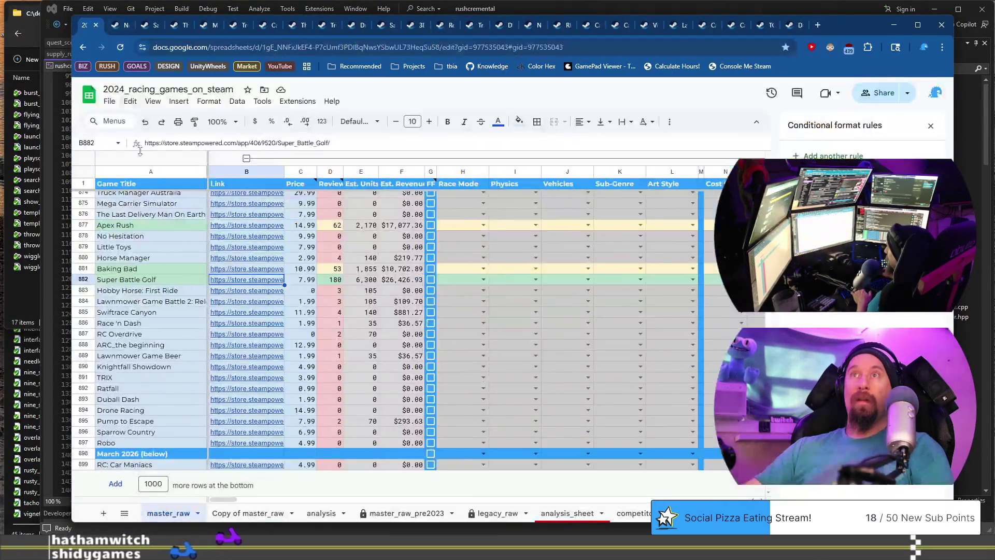
mouse_move(224, 293)
click(259, 307)
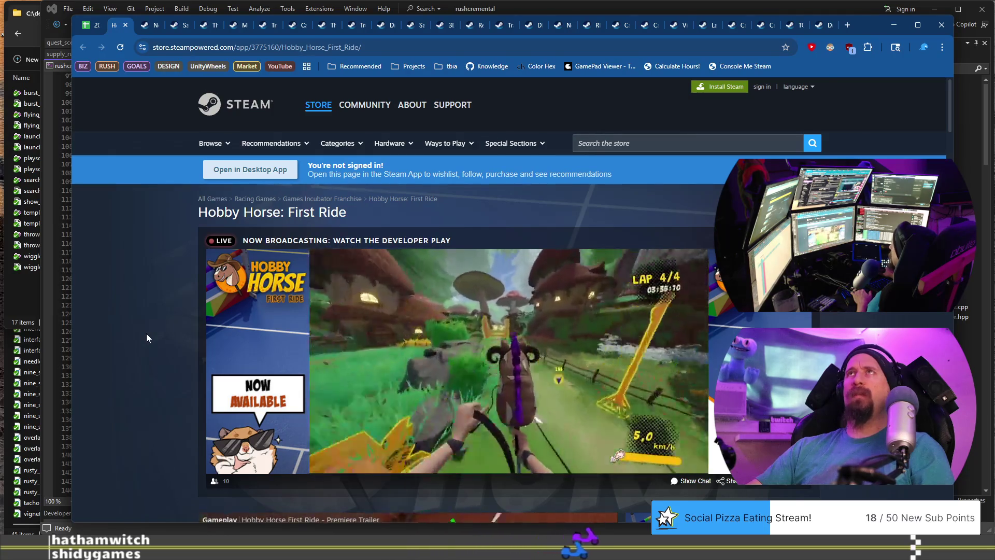
scroll(147, 335, down, 2)
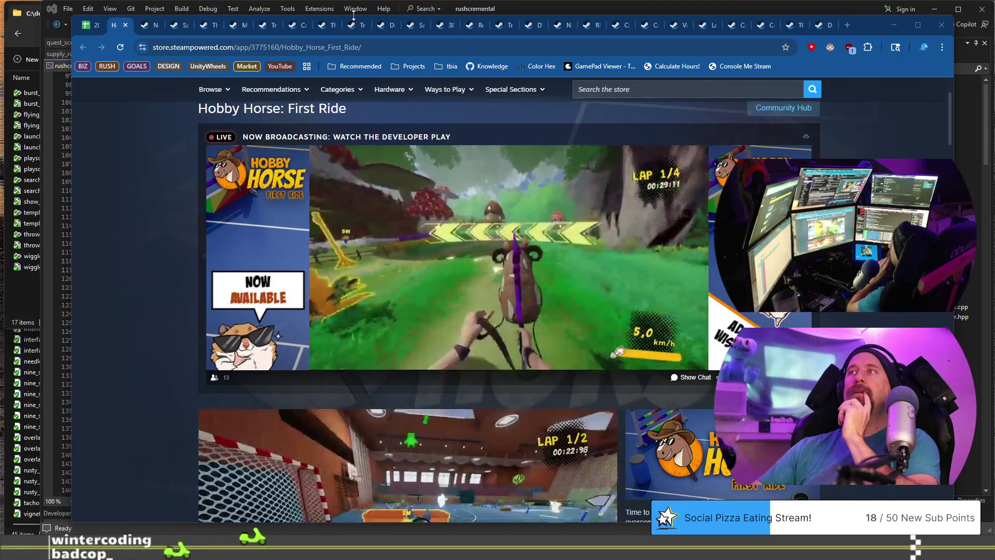
Step: View Hobby Horse: First Ride screenshots full size, including GO! and gym confetti, then go back to the sheet
scroll(154, 227, down, 4)
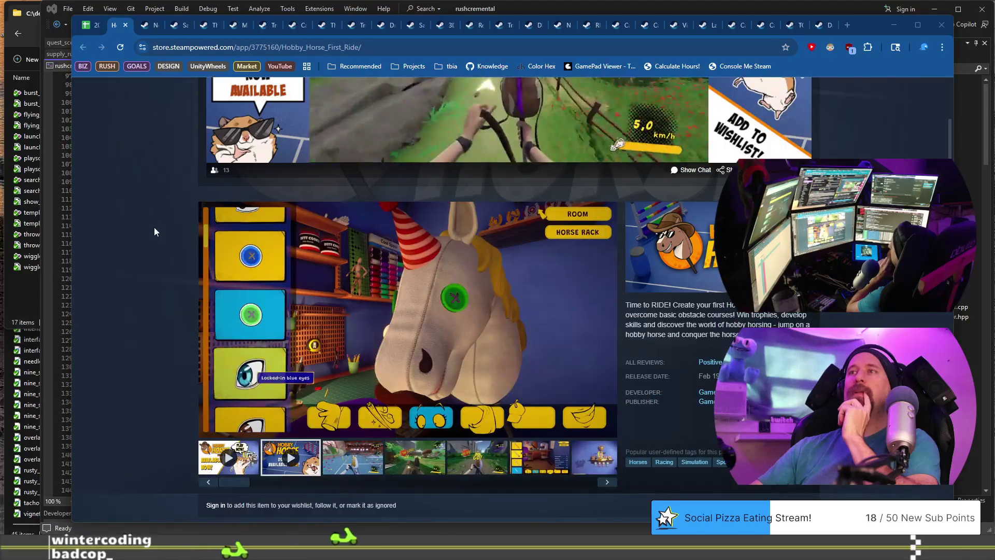
scroll(154, 227, down, 3)
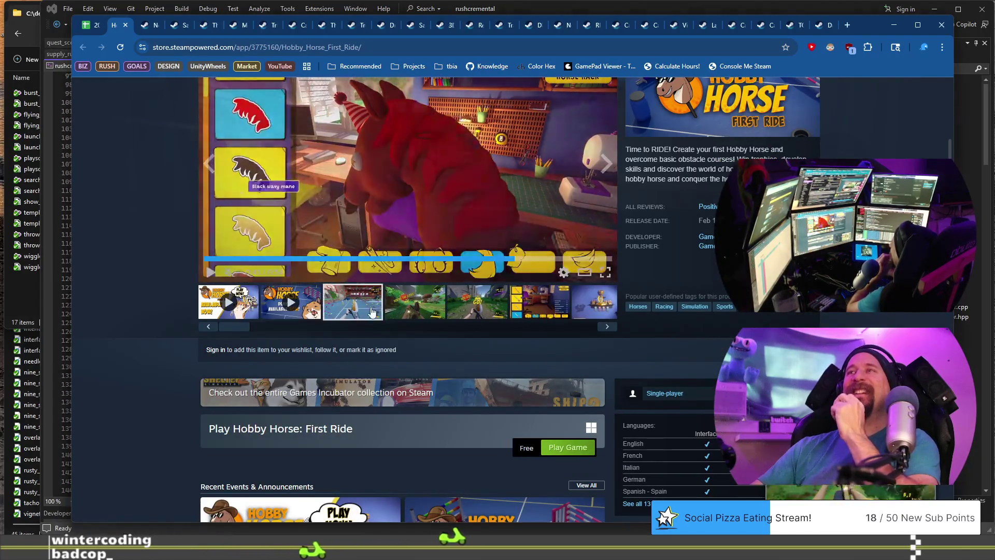
click(353, 303)
click(405, 312)
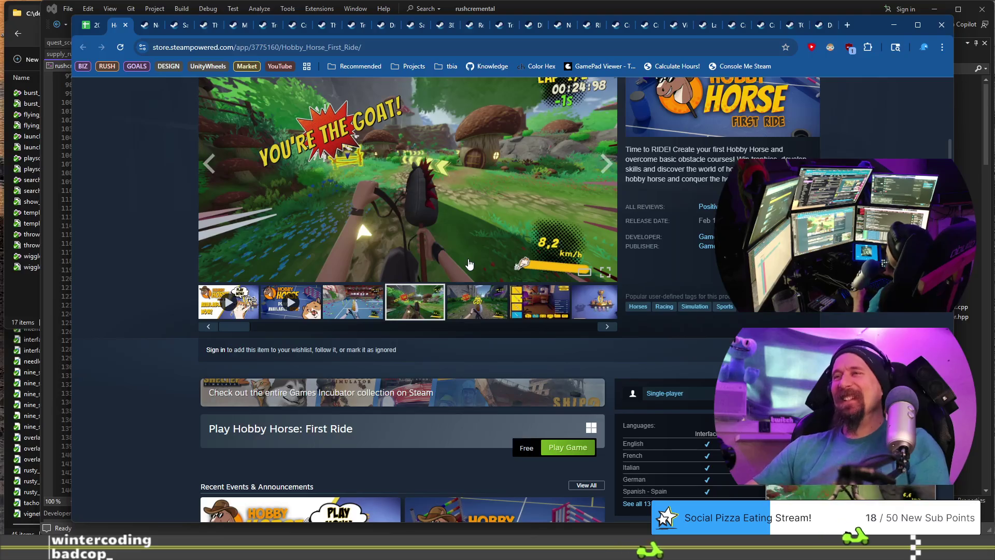
click(495, 304)
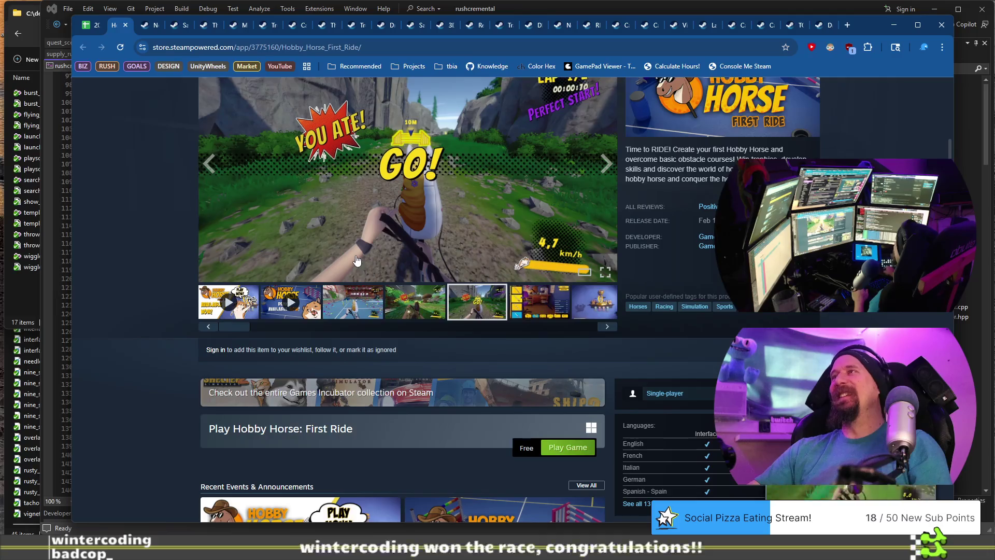
scroll(356, 260, down, 4)
scroll(179, 315, up, 4)
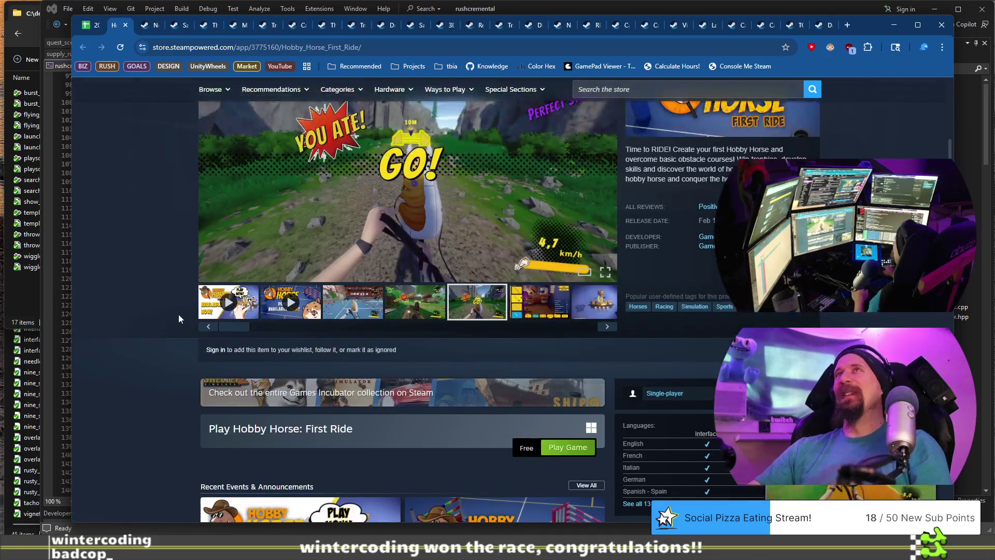
scroll(179, 314, up, 1)
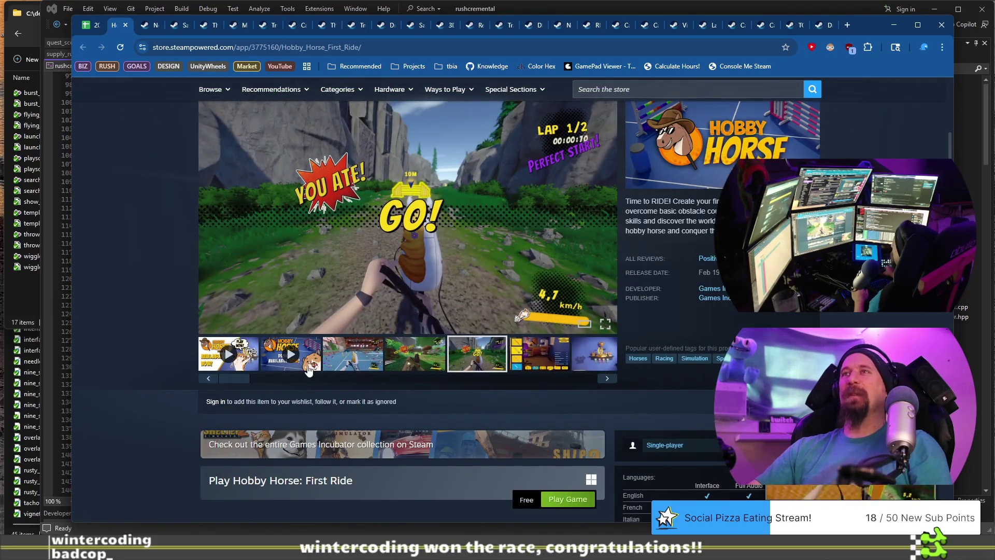
click(367, 357)
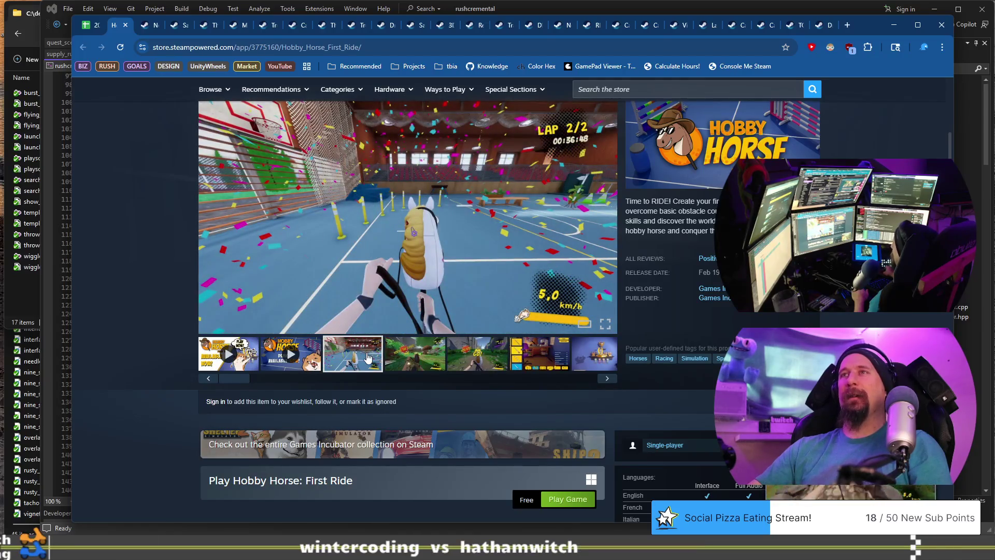
scroll(174, 260, up, 3)
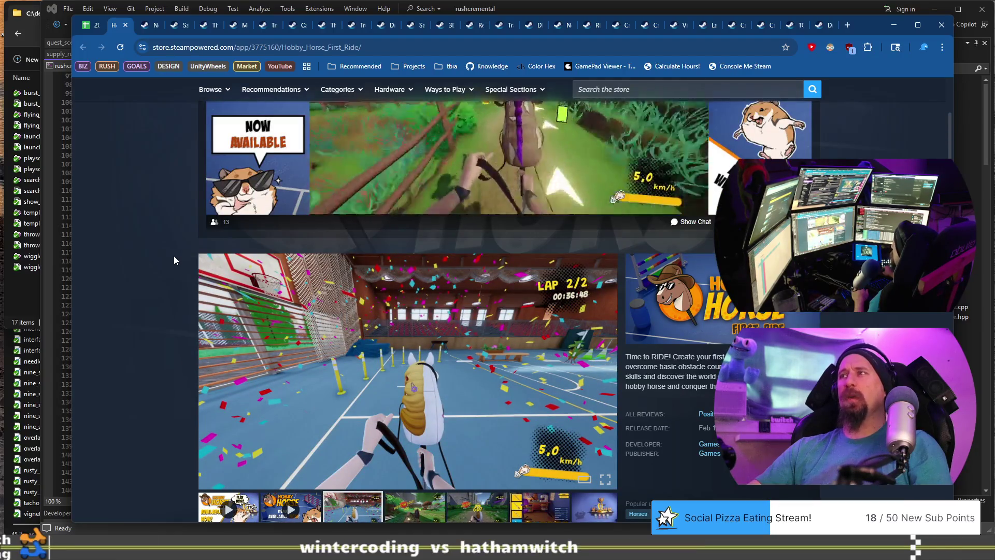
scroll(174, 259, down, 6)
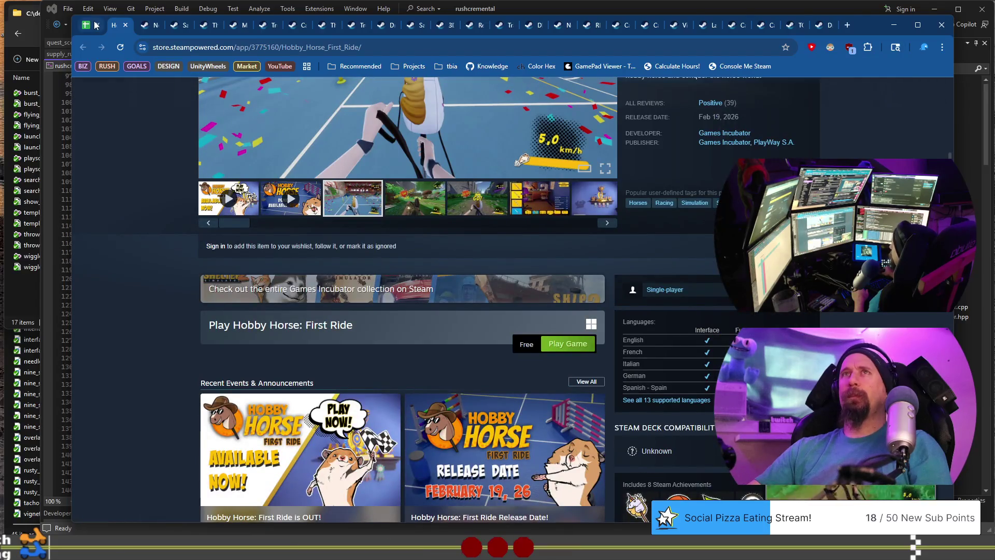
click(96, 25)
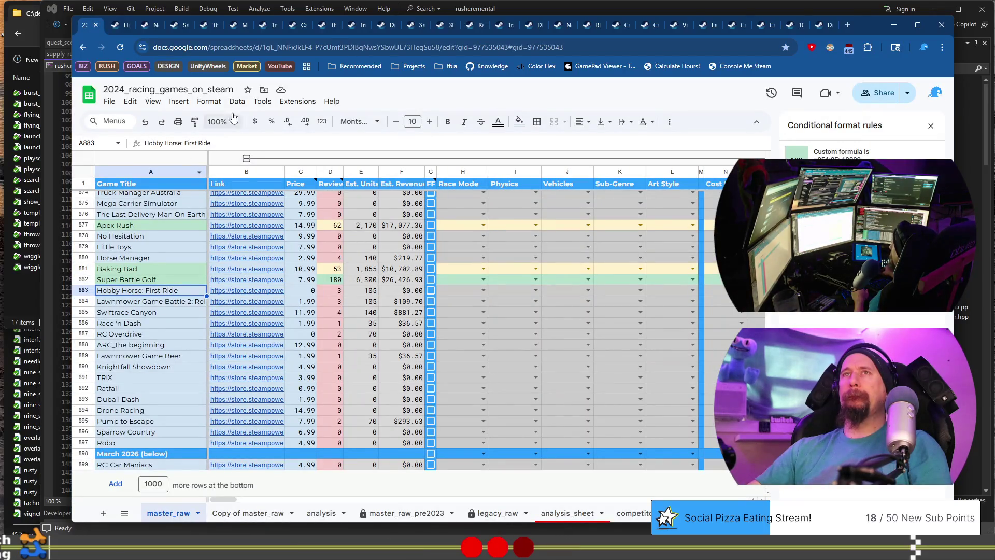
Step: Copy the Hobby Horse store URL, close its page, and run the collector command with it
click(214, 46)
key(BackSpace)
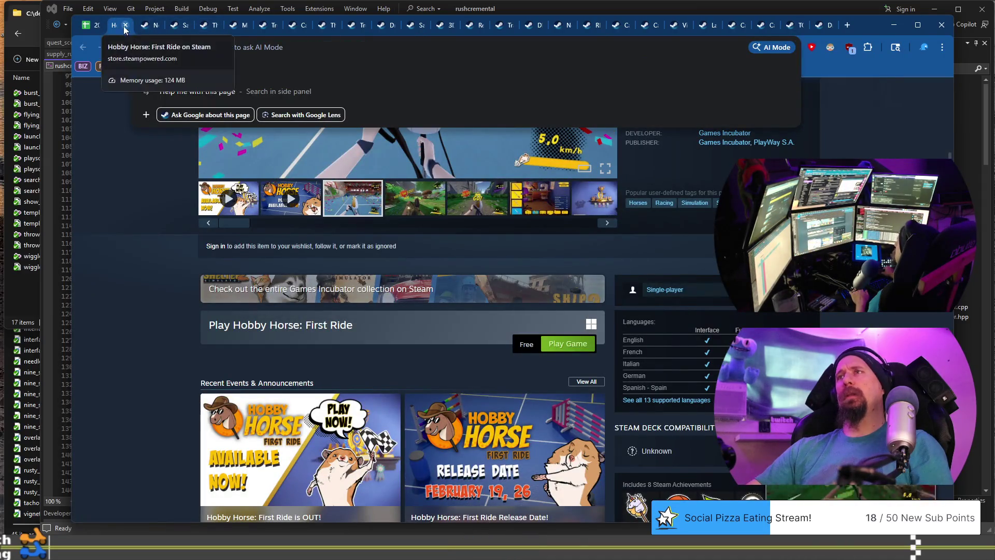
click(125, 25)
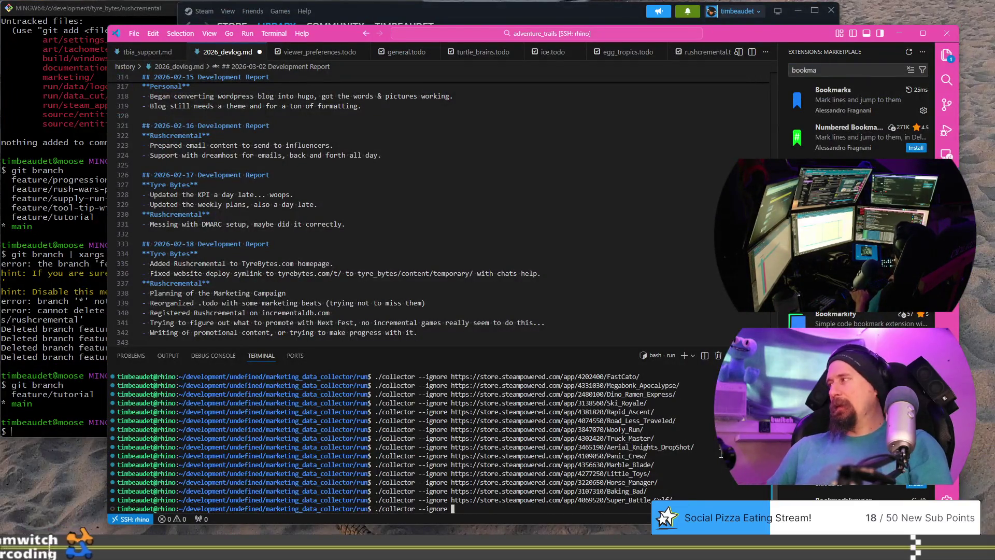
key(Return)
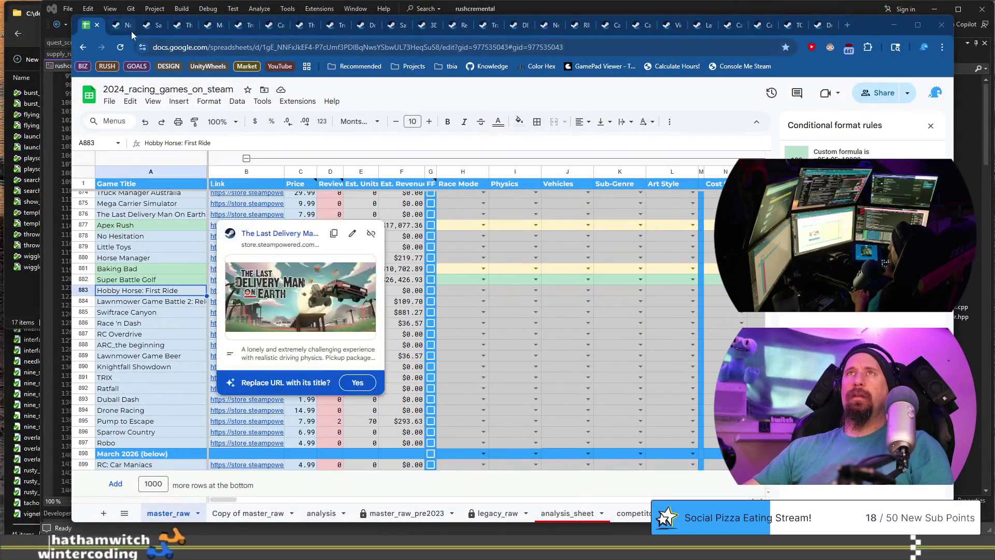
Step: Briefly reopen the Hobby Horse store page from cell B883's link, then close it
click(227, 291)
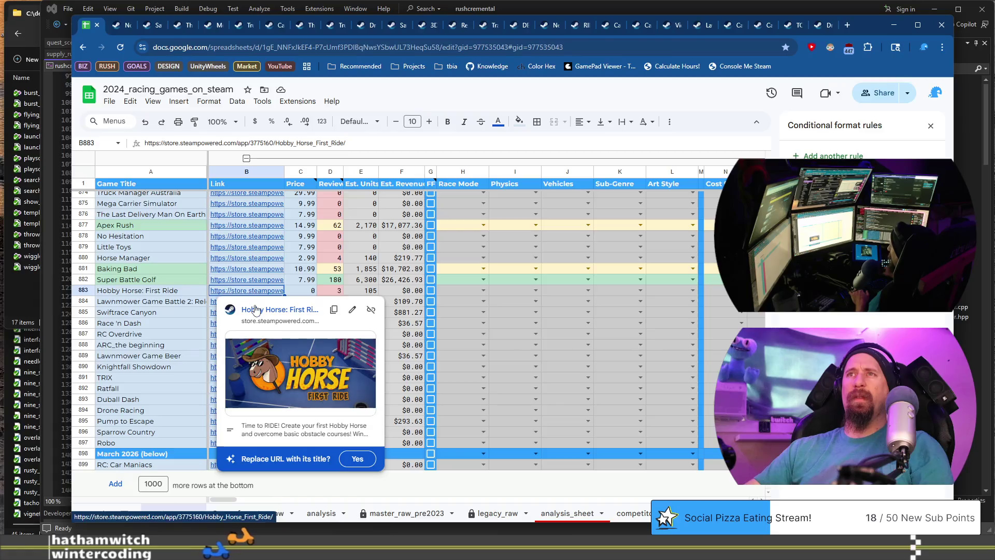
click(255, 310)
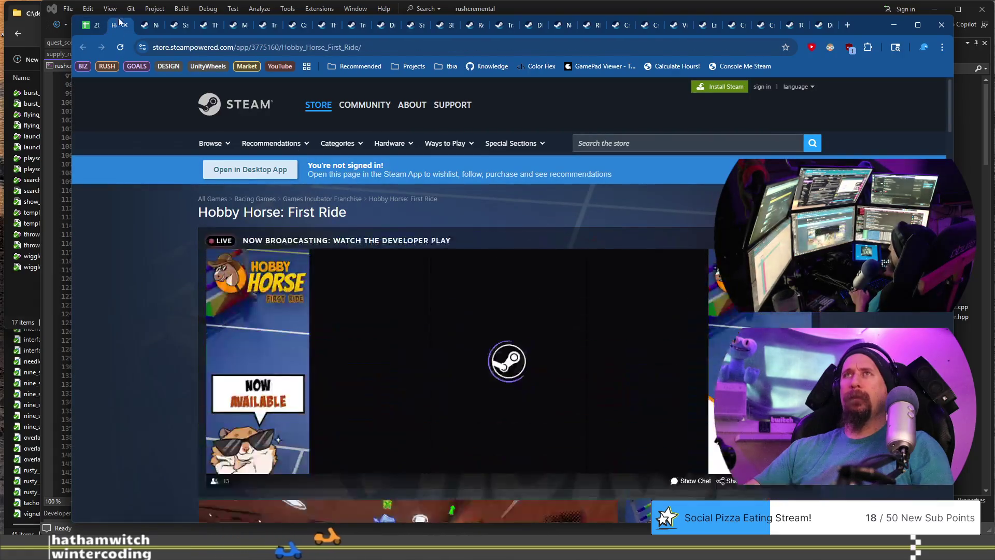
click(123, 25)
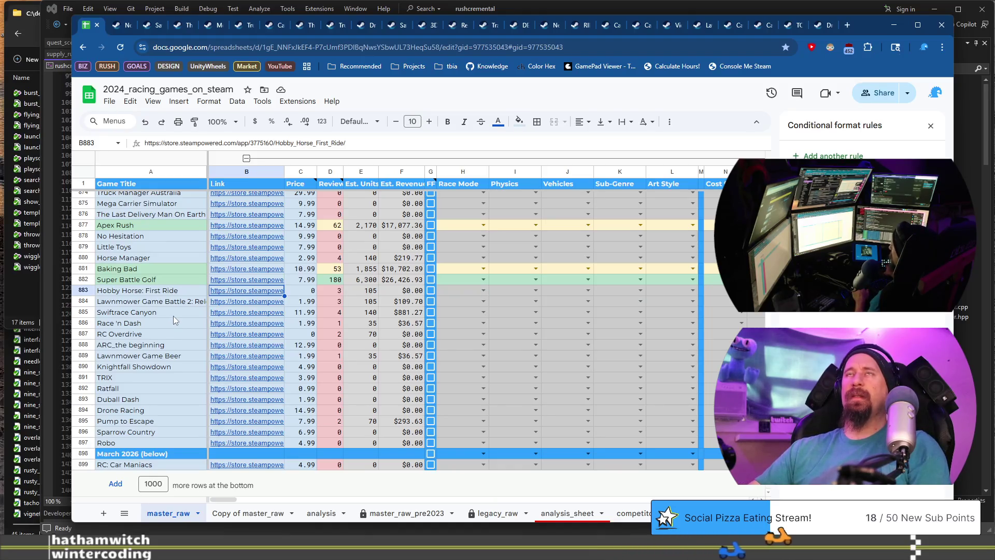
Step: Open Lawnmower Game Battle 2: Reload's Steam page from B884, check its $1.19 price, and return
click(234, 304)
click(274, 321)
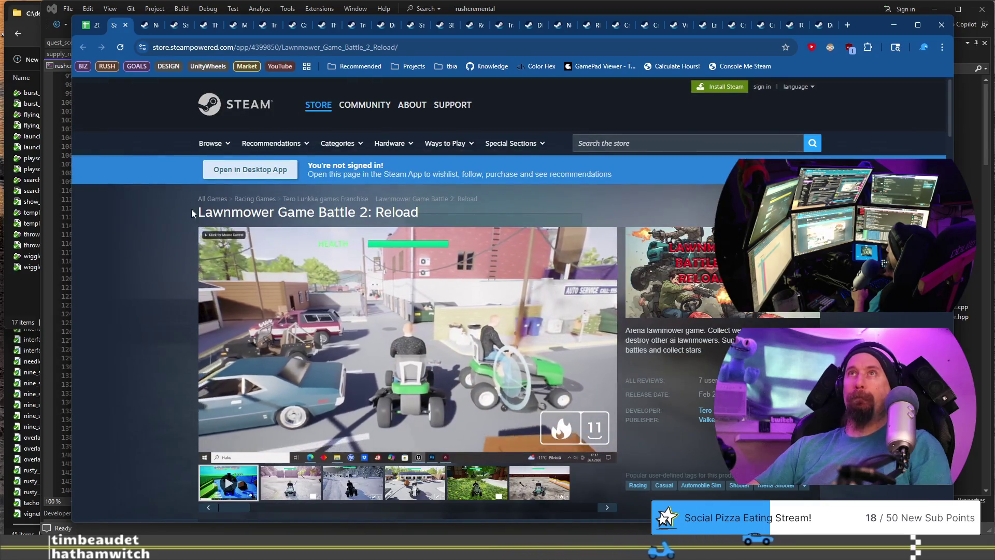
click(200, 48)
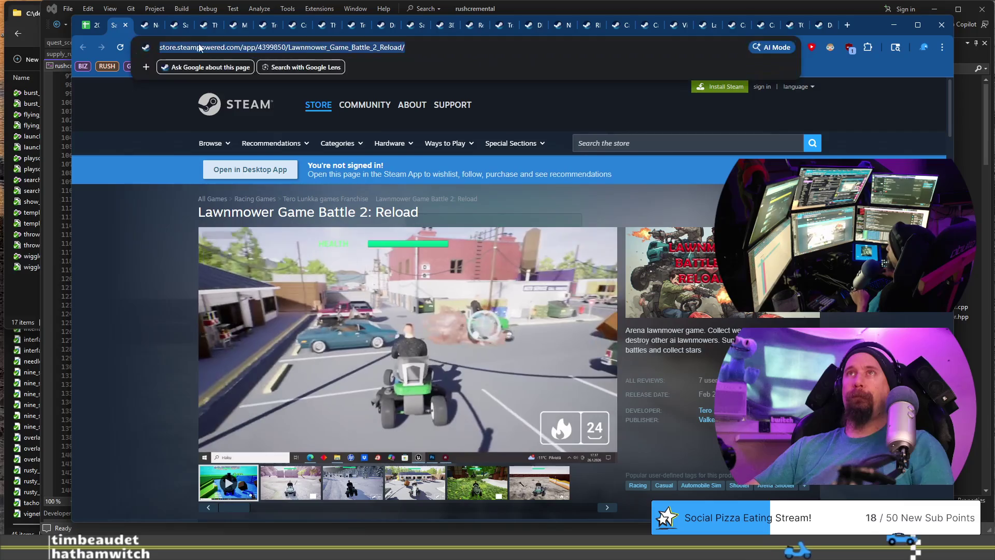
click(109, 23)
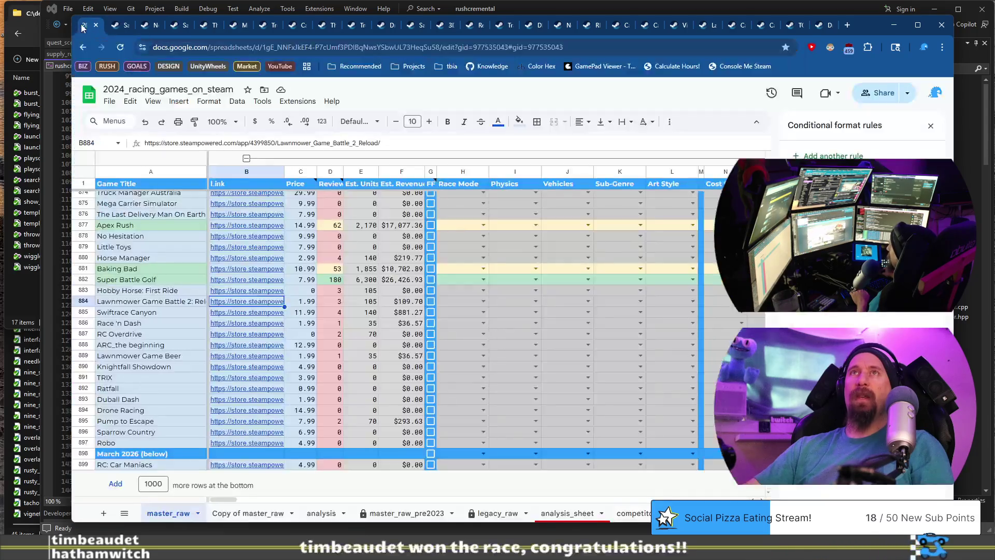
Step: Open Swiftrace Canyon's Steam page from B885 and scroll through its $11.99 listing and demo
click(229, 313)
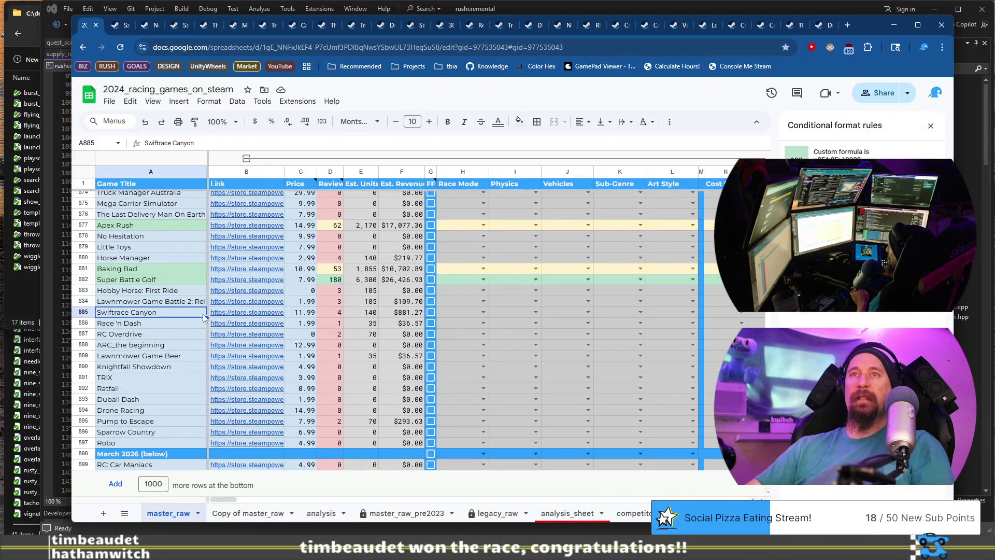
click(272, 332)
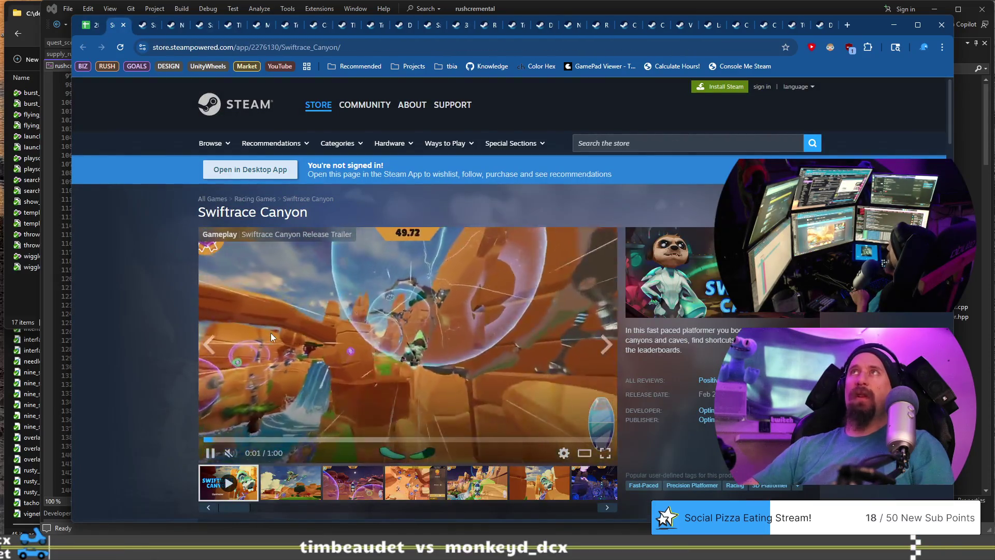
mouse_move(322, 331)
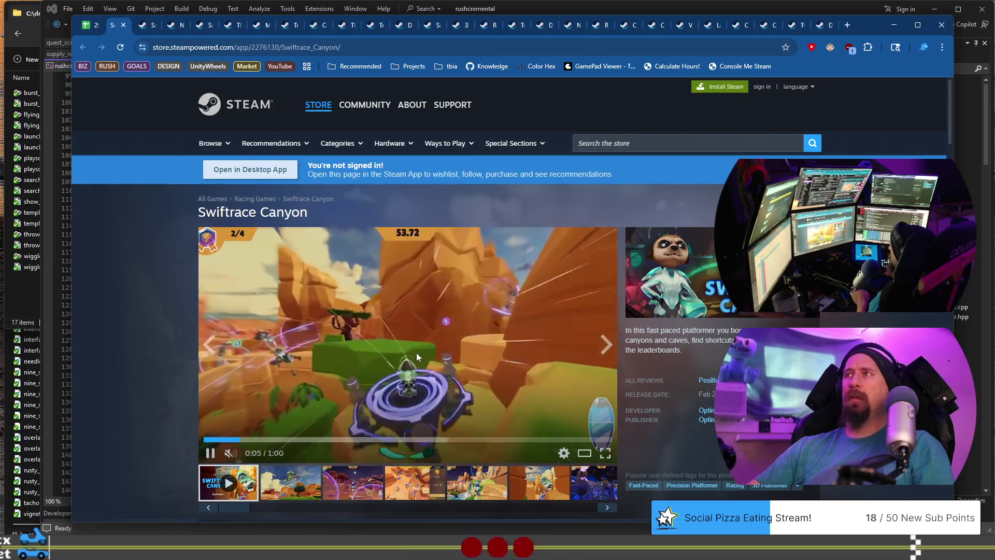
scroll(405, 390, down, 2)
scroll(405, 390, down, 4)
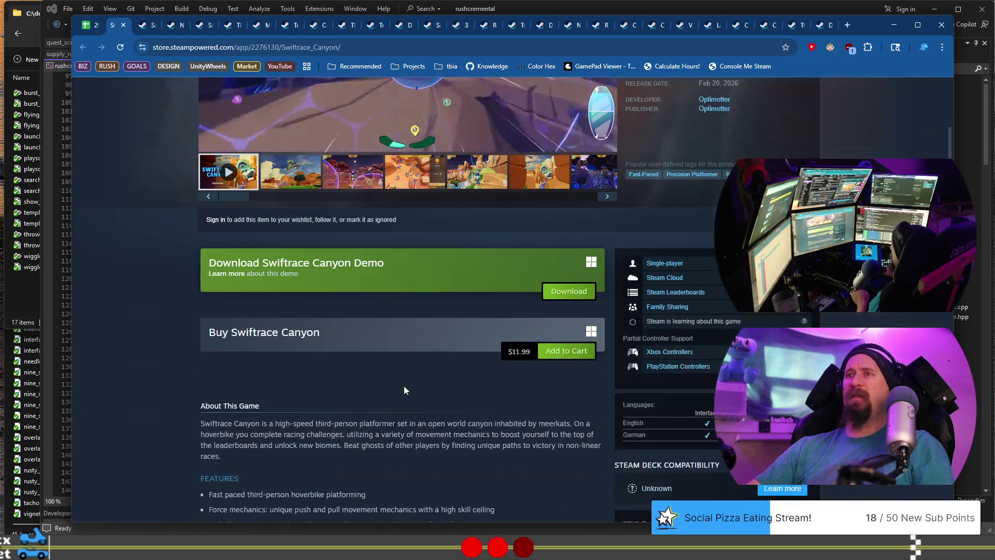
scroll(406, 390, up, 2)
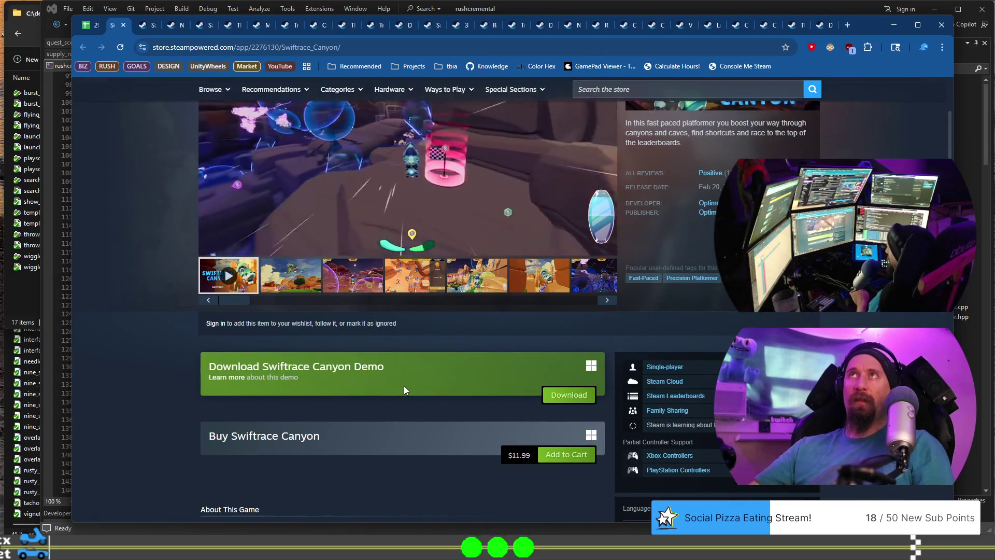